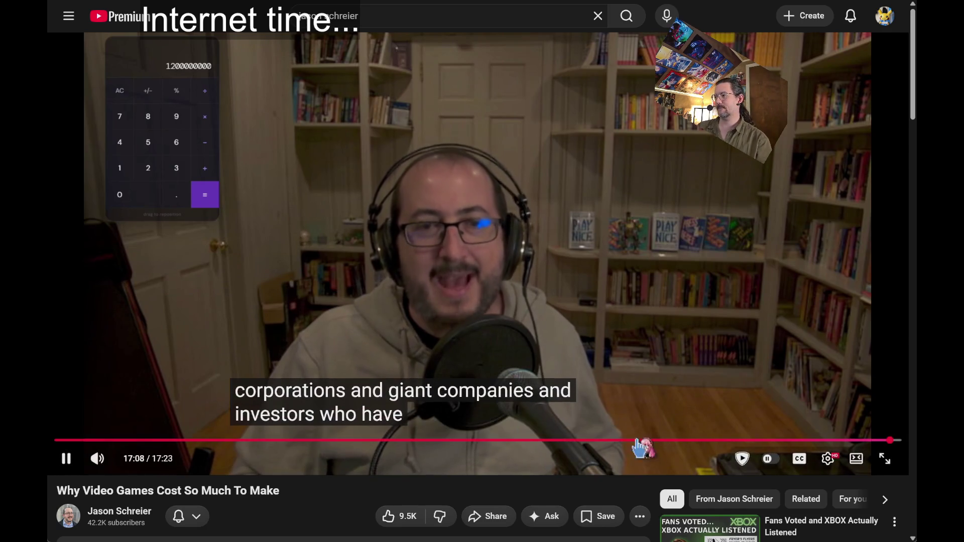
# Build and launch the GLD project into Unreal Editor from Rider, then hide the Run window and minimize Rider.
pyautogui.click(826, 459)
pyautogui.click(827, 460)
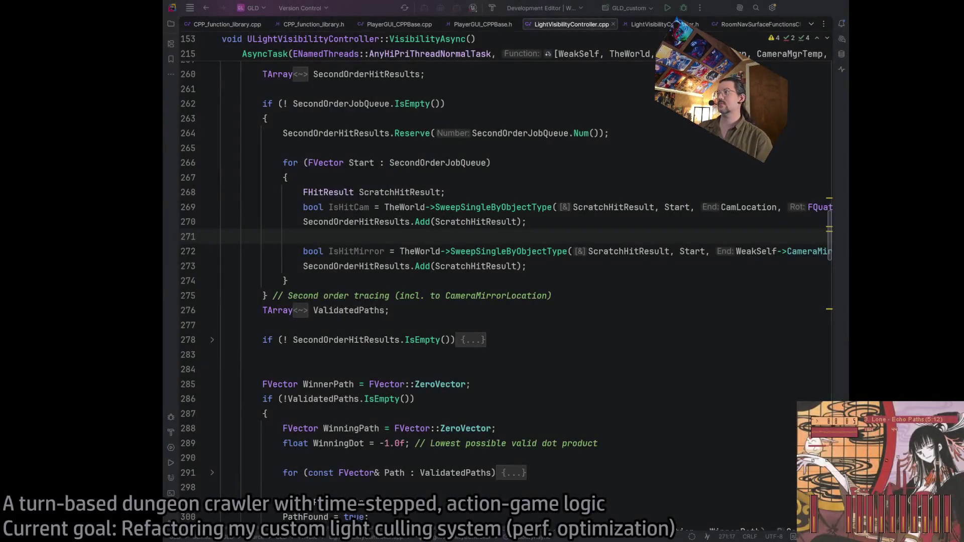
pyautogui.click(521, 324)
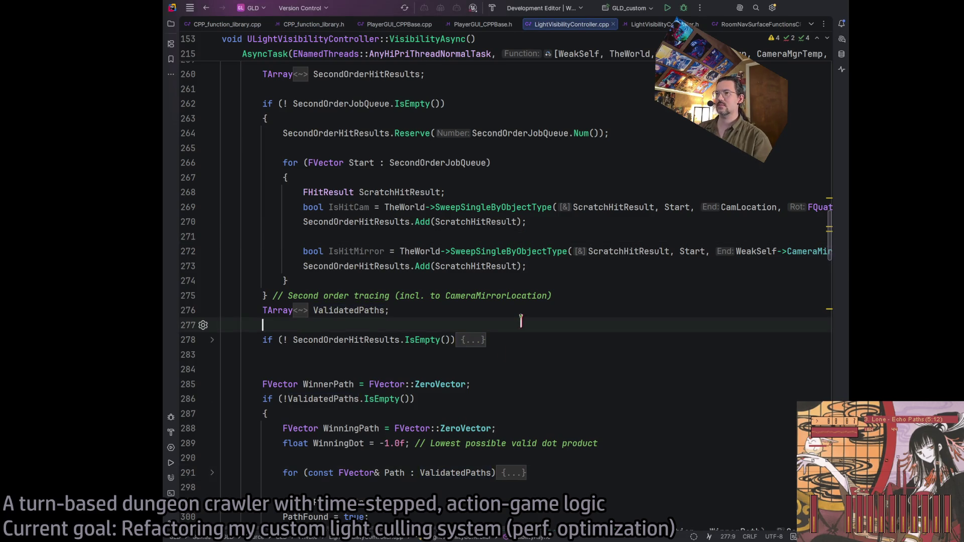
pyautogui.click(668, 9)
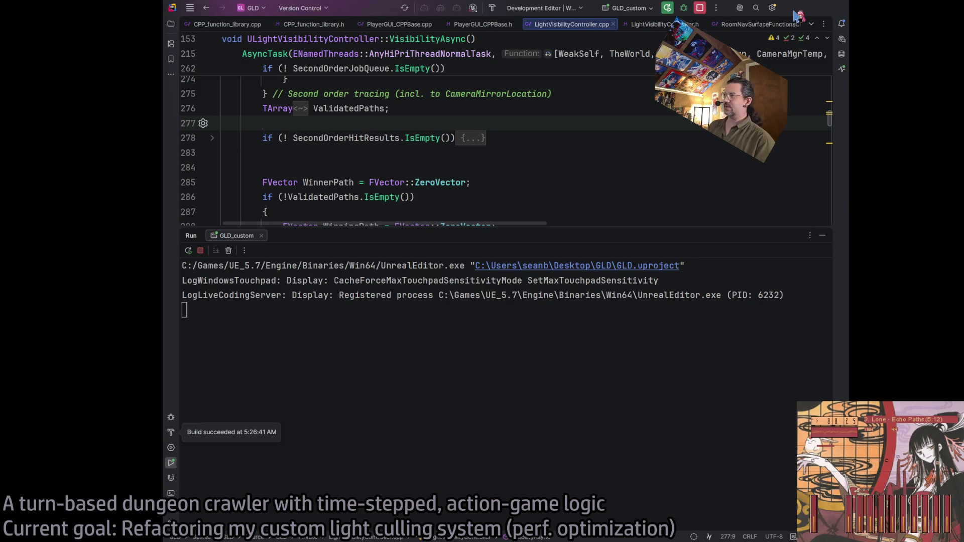
pyautogui.click(824, 235)
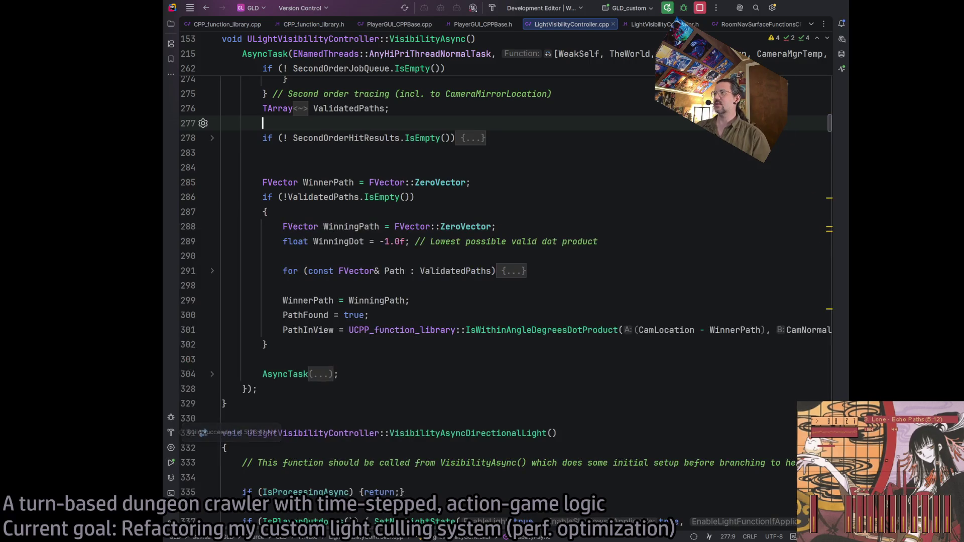
pyautogui.click(794, 12)
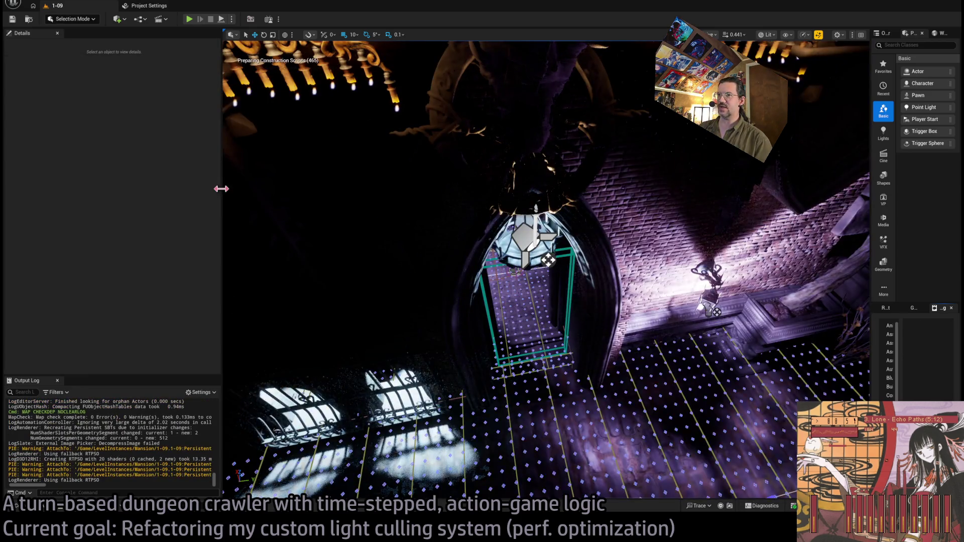
# Narrow the Details panel, fly the view down the dungeon corridor, and start Play in Editor.
pyautogui.moveTo(222, 189); pyautogui.dragTo(145, 189)
pyautogui.moveTo(452, 251)
pyautogui.mouseDown()
pyautogui.moveTo(513, 236)
pyautogui.moveTo(502, 251)
pyautogui.moveTo(492, 216)
pyautogui.moveTo(507, 241)
pyautogui.moveTo(482, 261)
pyautogui.moveTo(517, 246)
pyautogui.moveTo(464, 251)
pyautogui.moveTo(563, 285)
pyautogui.mouseUp()
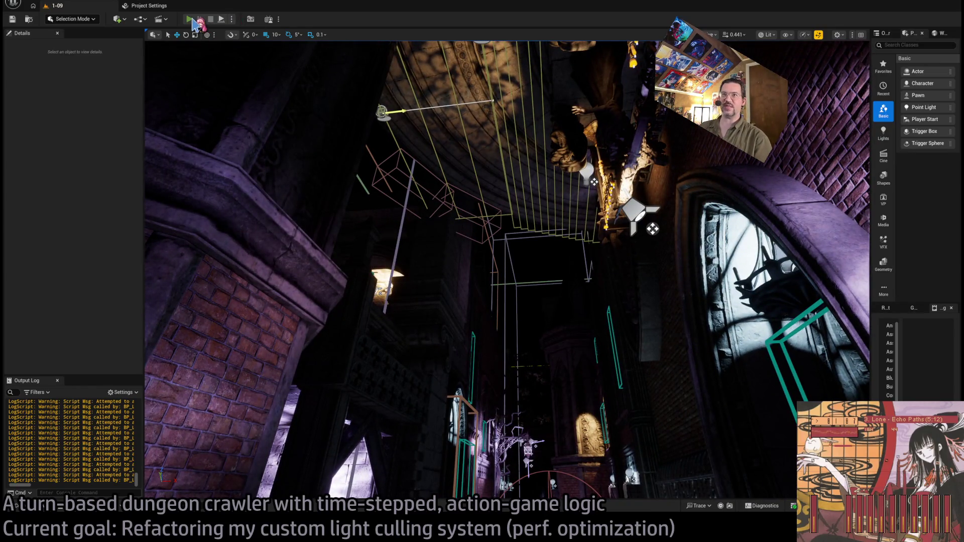
pyautogui.hotkey('alt', 'p')
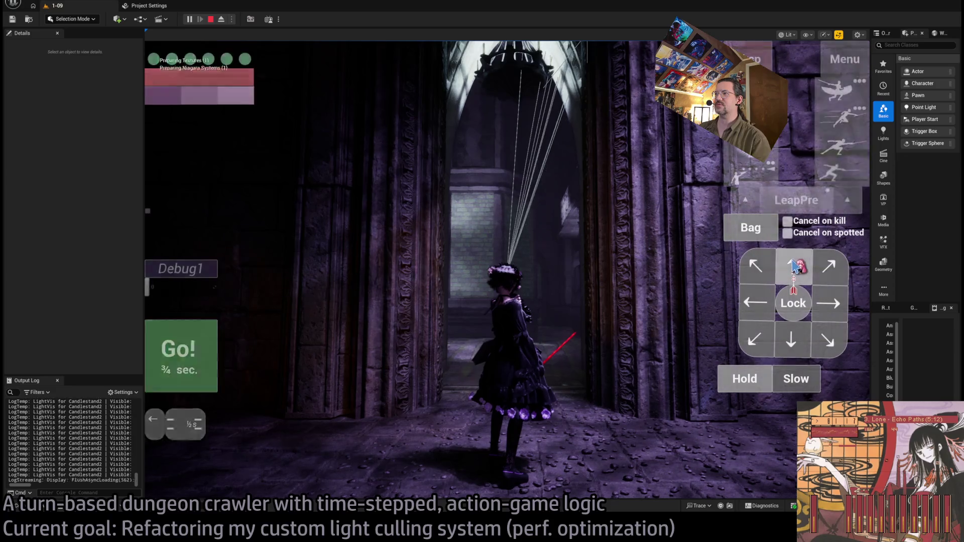
# Play out the character's queued turn, then eject and fly up to the chandelier's light debug lines.
pyautogui.click(186, 354)
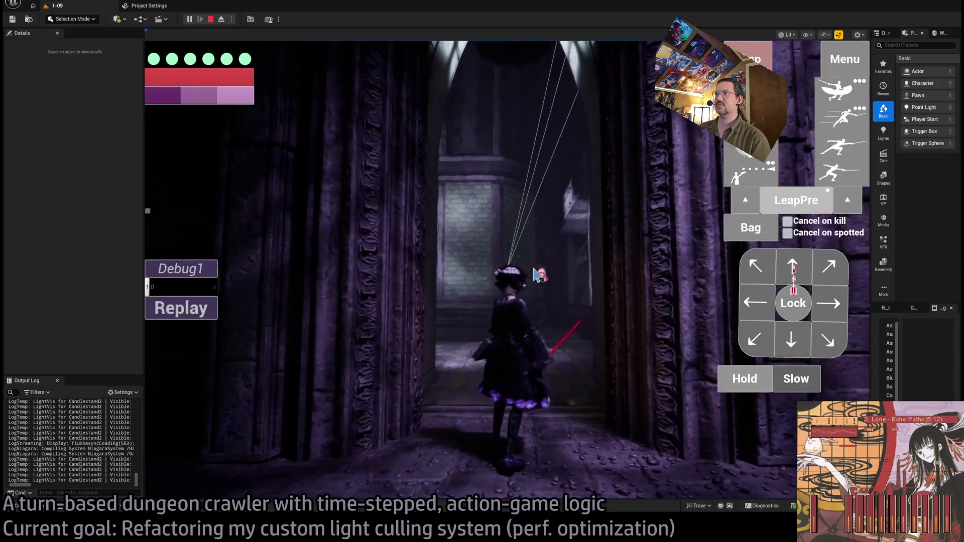
pyautogui.press('F8')
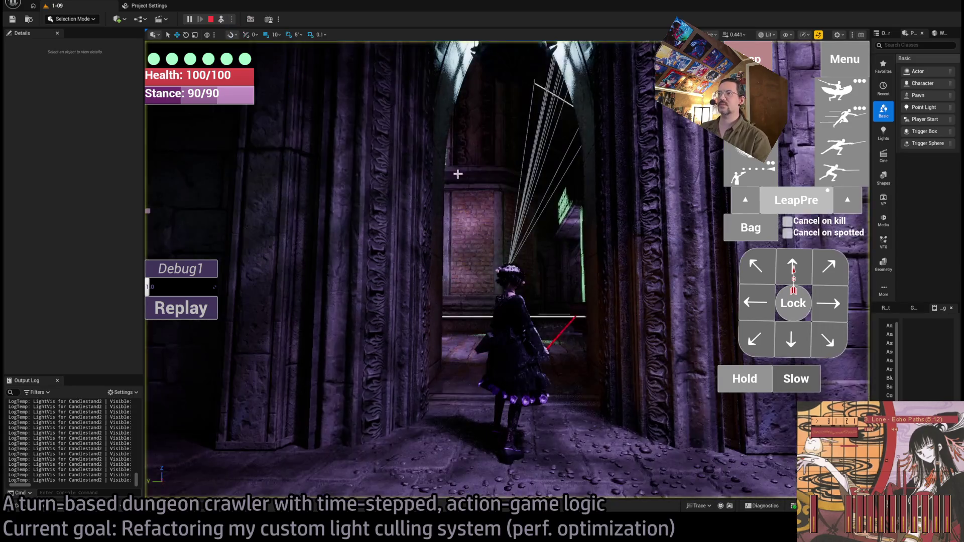
pyautogui.moveTo(457, 174); pyautogui.dragTo(480, 167)
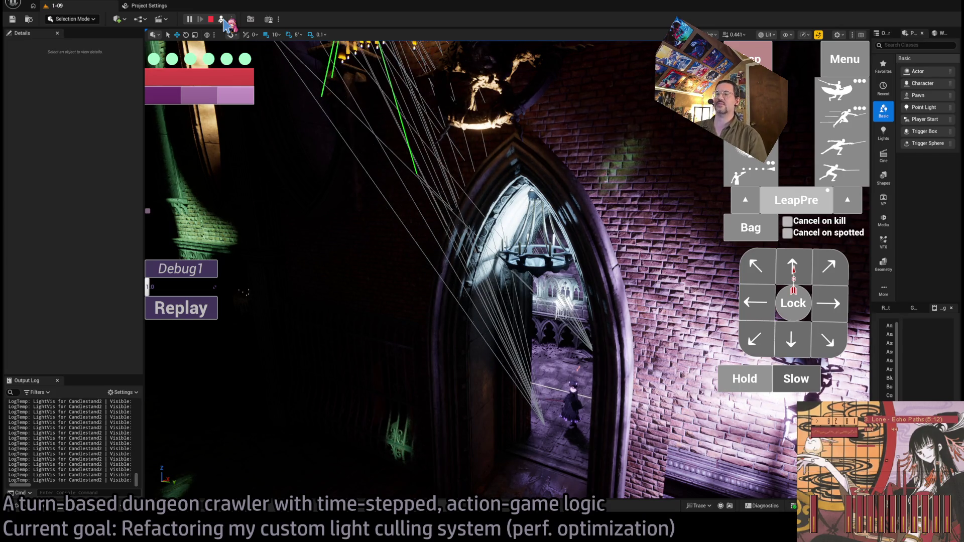
# Toggle between the character's camera and the free camera, widen the viewport, and finish possessed.
pyautogui.click(222, 20)
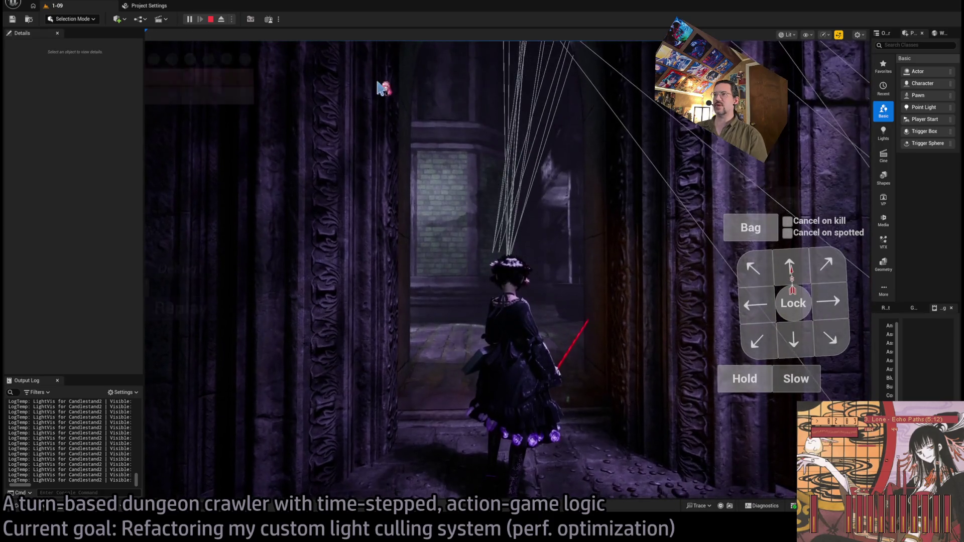
pyautogui.click(221, 19)
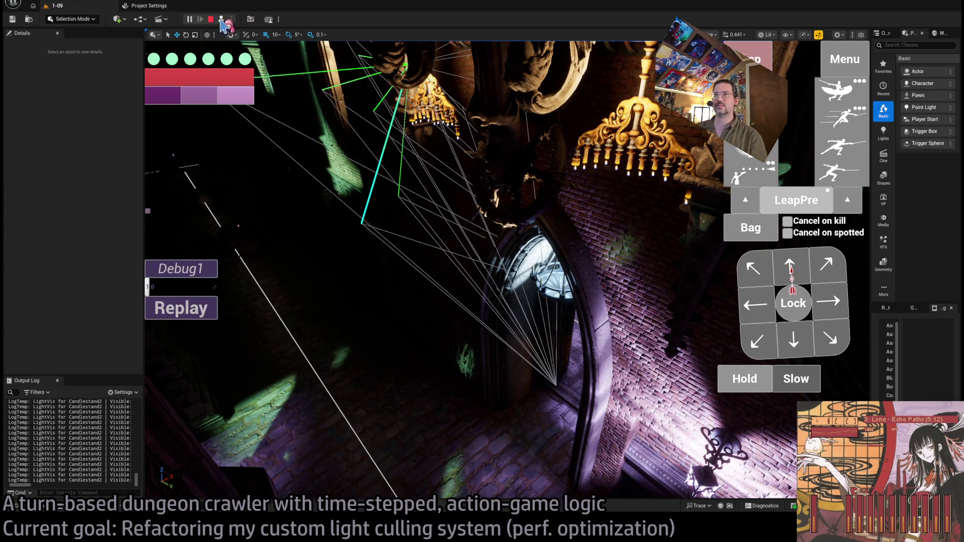
pyautogui.click(222, 20)
pyautogui.click(482, 167)
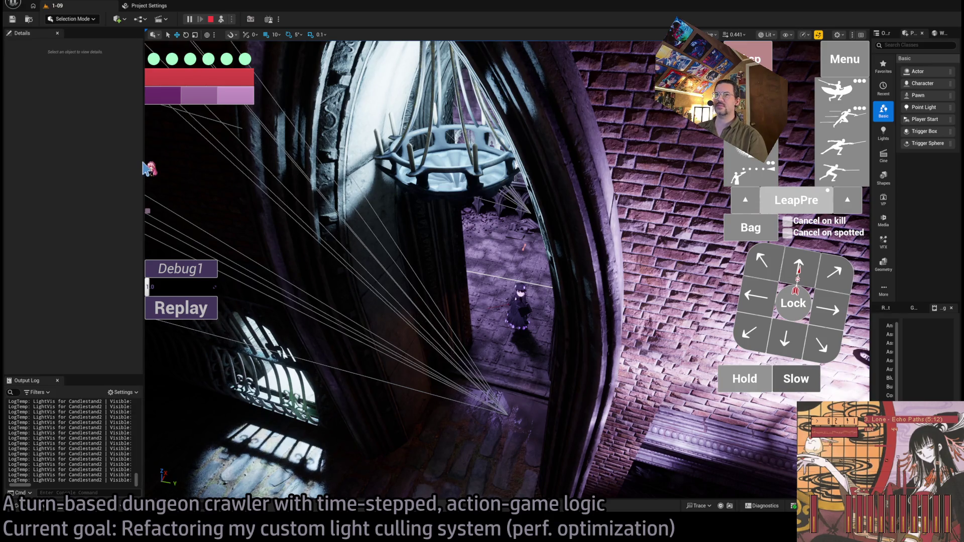
pyautogui.moveTo(144, 157); pyautogui.dragTo(108, 180)
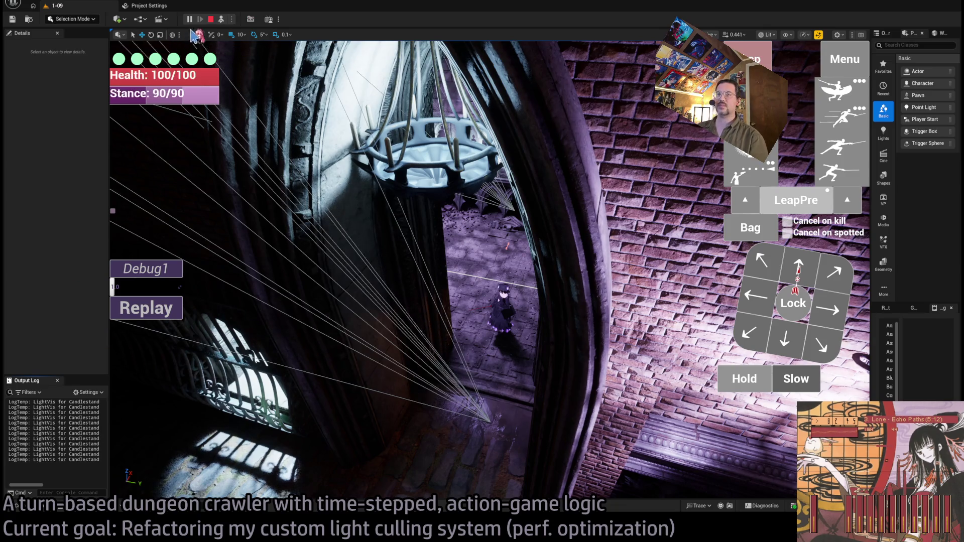
pyautogui.click(221, 20)
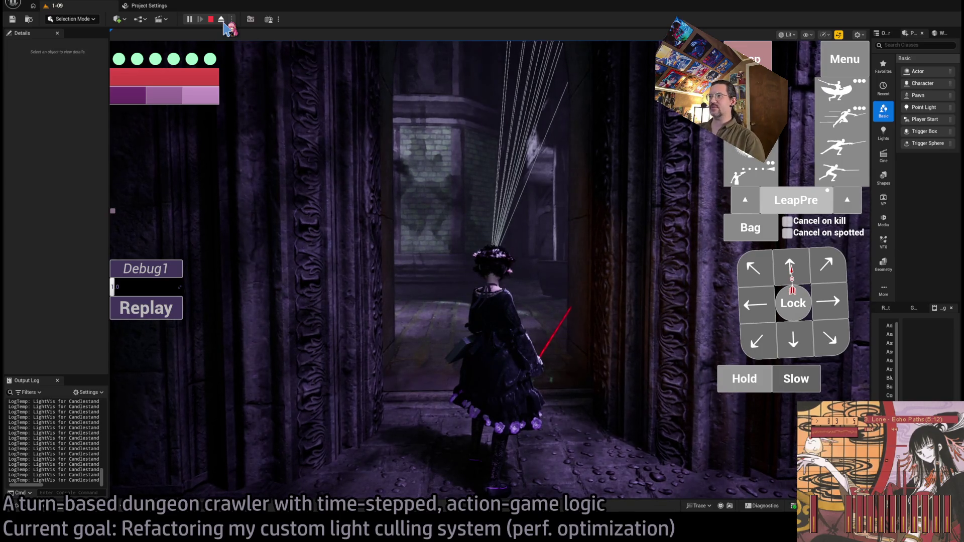
# Alternate Eject and Possess to compare views, ending ejected and looking up at the chandelier.
pyautogui.click(223, 21)
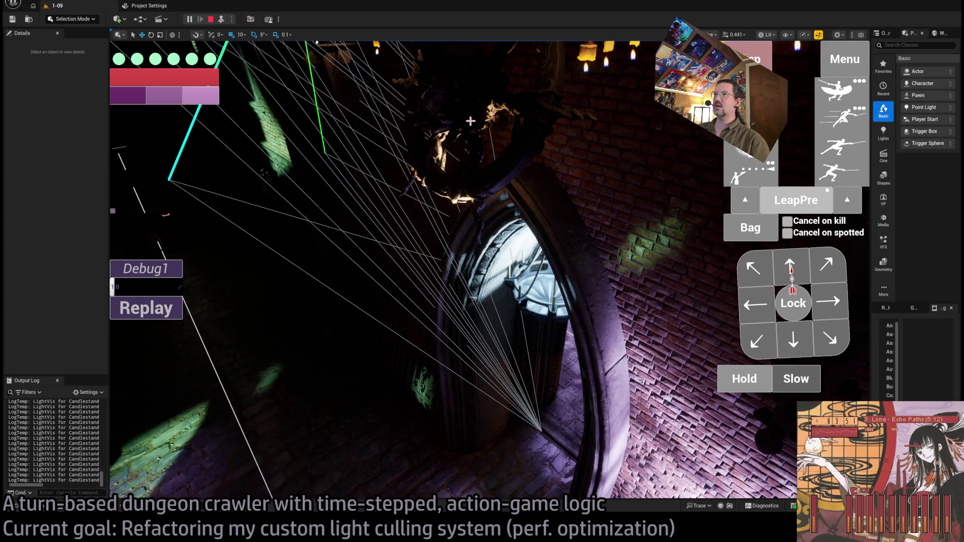
pyautogui.click(221, 20)
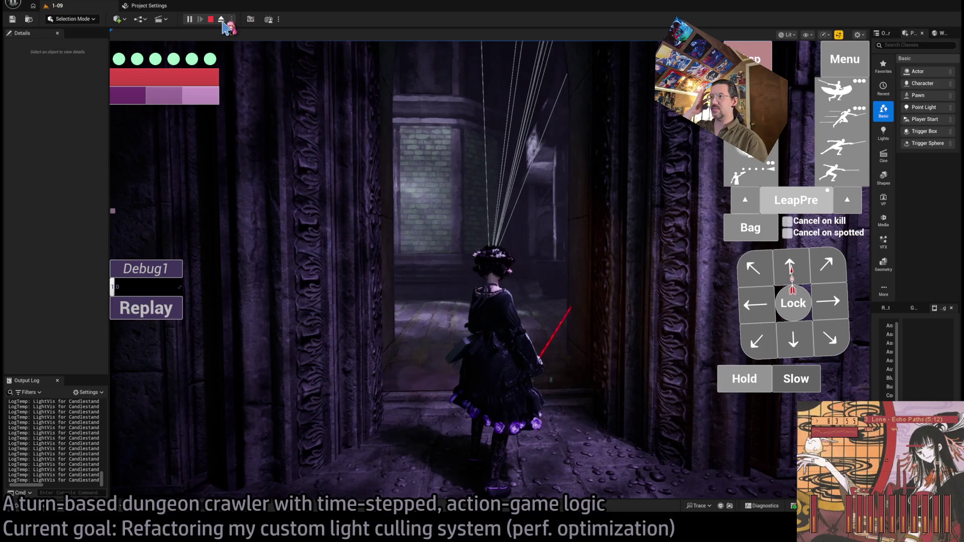
pyautogui.click(221, 21)
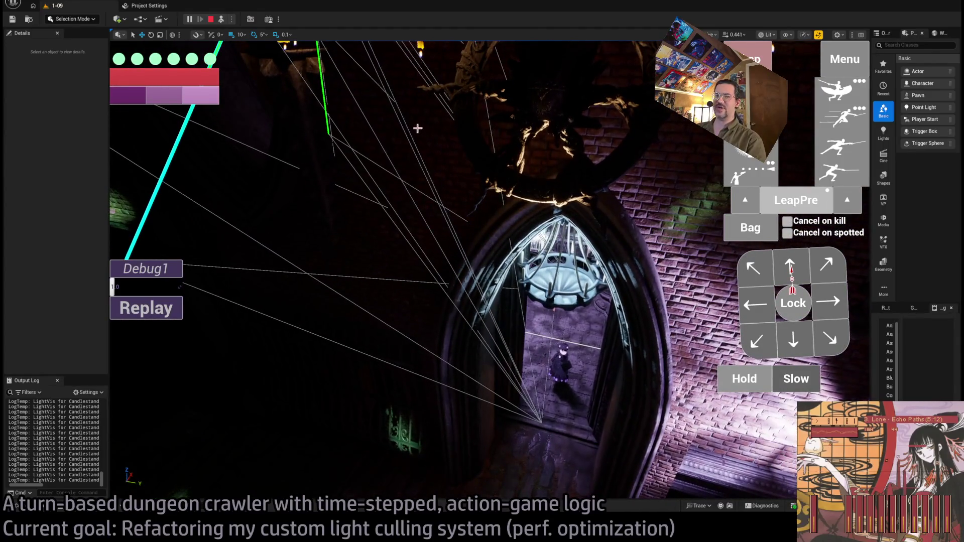
pyautogui.click(221, 19)
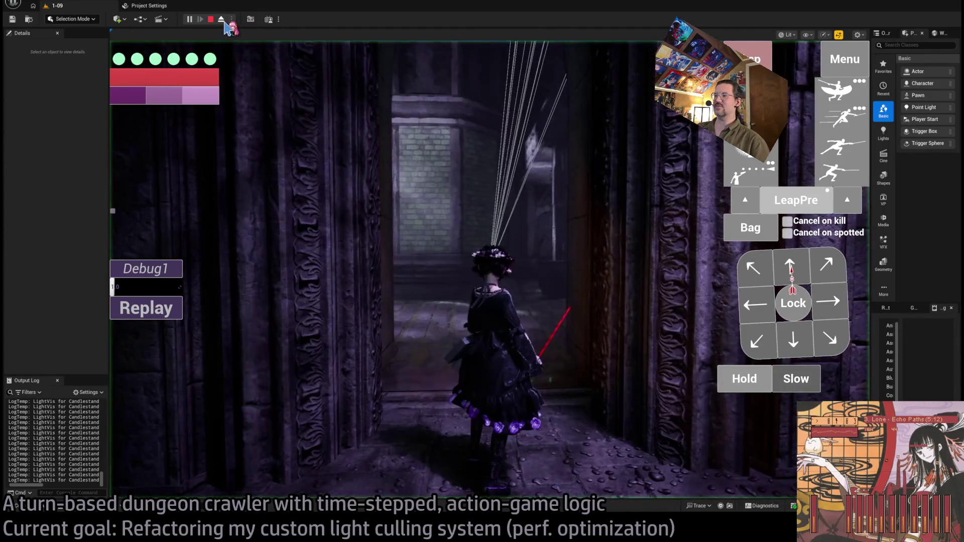
pyautogui.click(224, 21)
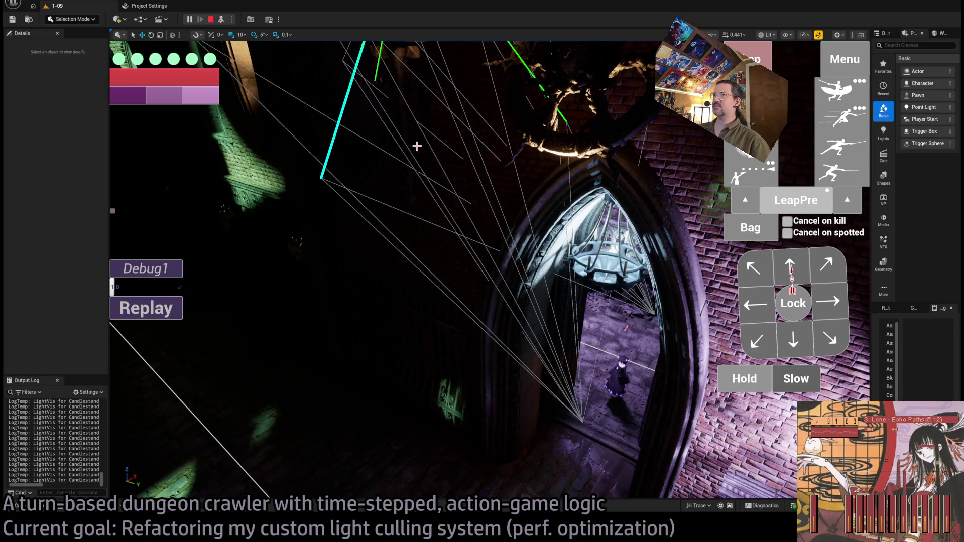
# Inspect the ceiling candlestand's debug lines from follow and free cameras, then stop the PIE session.
pyautogui.click(221, 19)
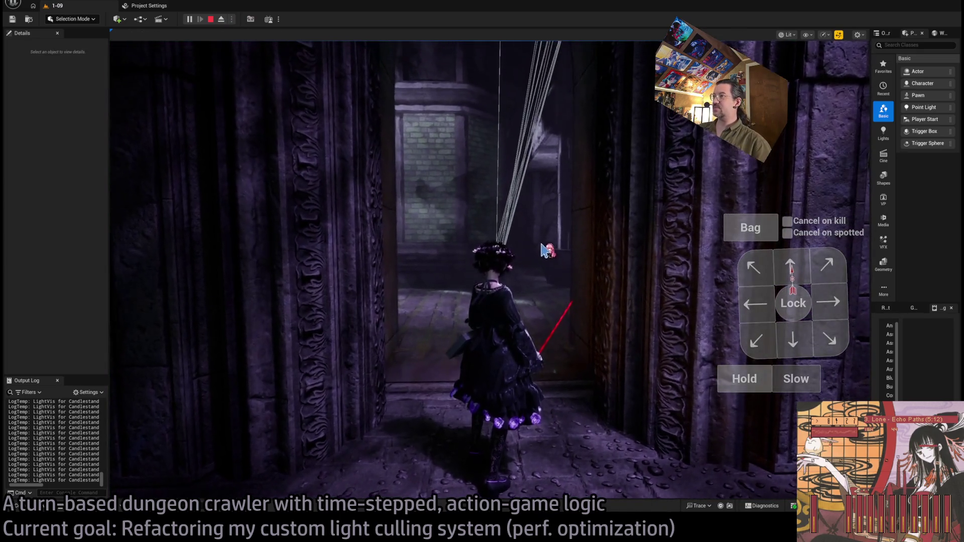
pyautogui.click(221, 18)
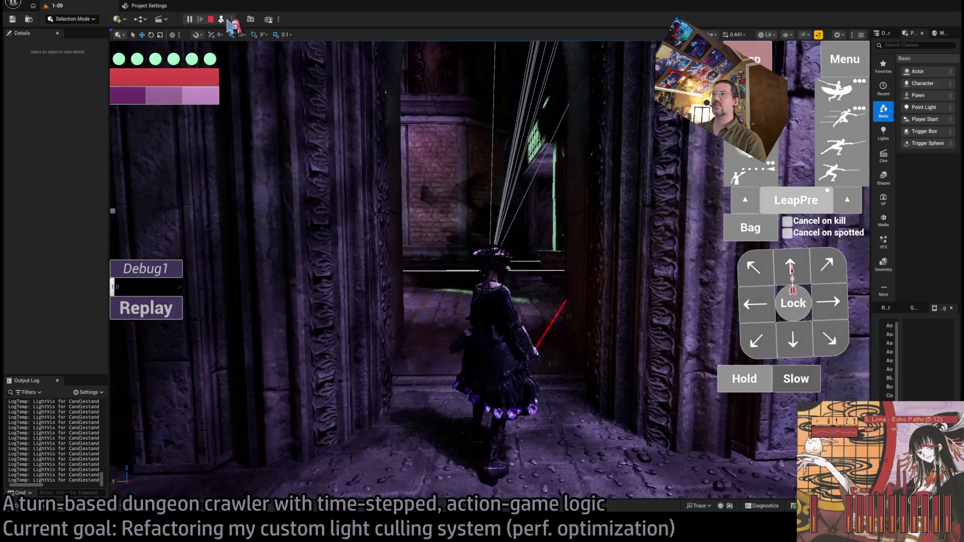
pyautogui.moveTo(452, 272)
pyautogui.mouseDown()
pyautogui.moveTo(462, 241)
pyautogui.moveTo(452, 261)
pyautogui.moveTo(452, 251)
pyautogui.mouseUp()
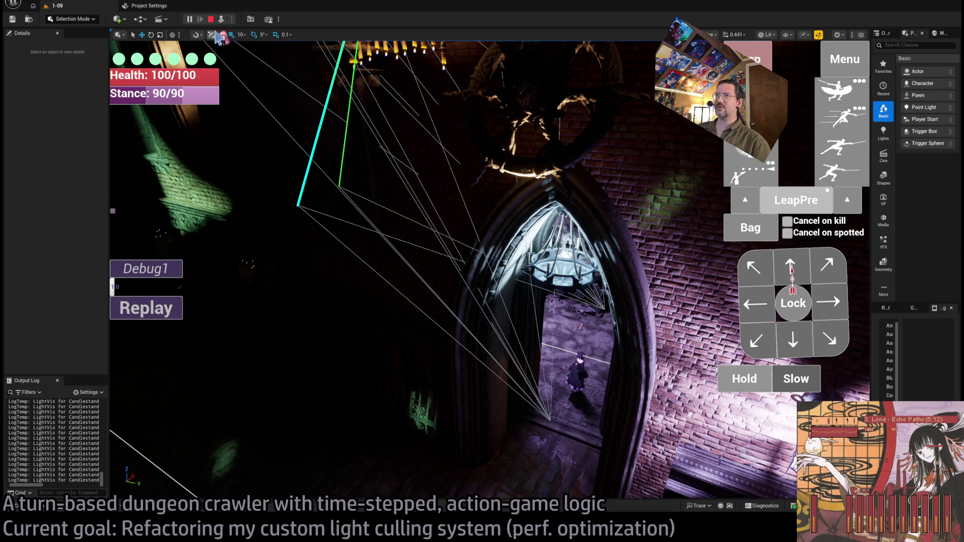
pyautogui.click(221, 20)
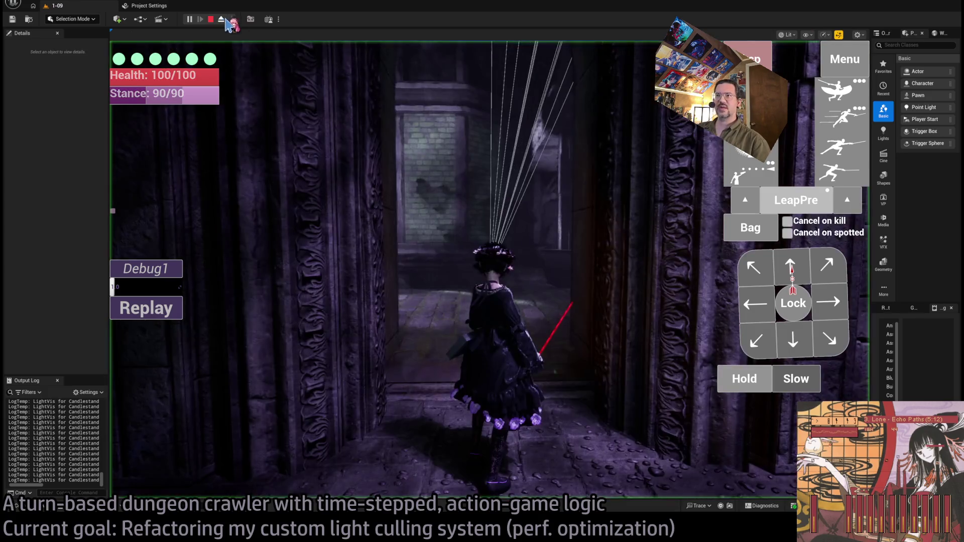
pyautogui.click(561, 182)
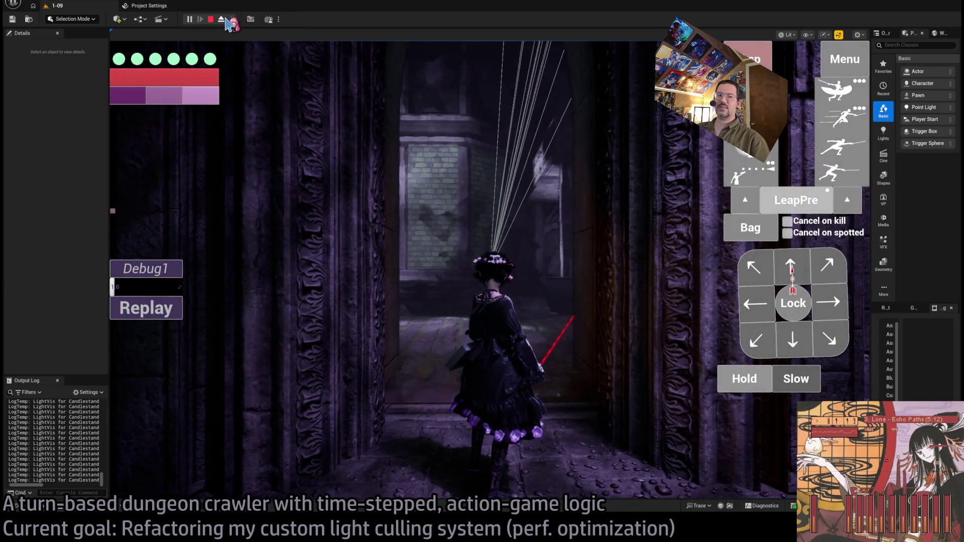
pyautogui.click(223, 20)
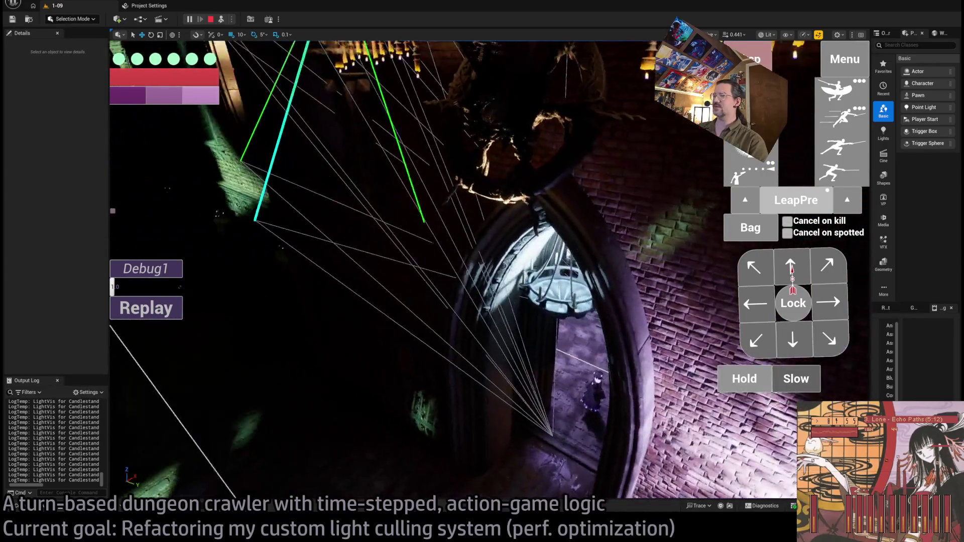
pyautogui.click(221, 20)
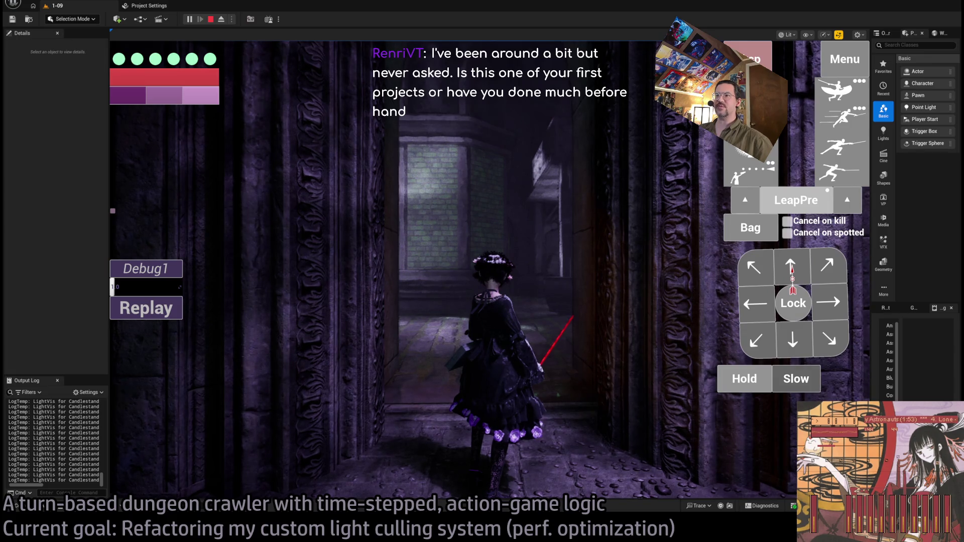
pyautogui.click(210, 19)
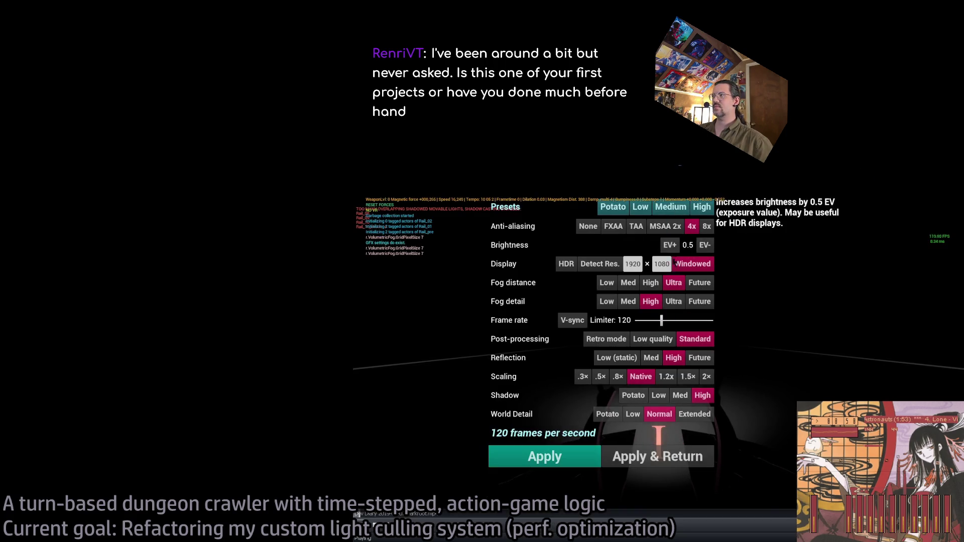
# Apply the graphics settings with 4x anti-aliasing and a 120 fps limit.
pyautogui.click(563, 455)
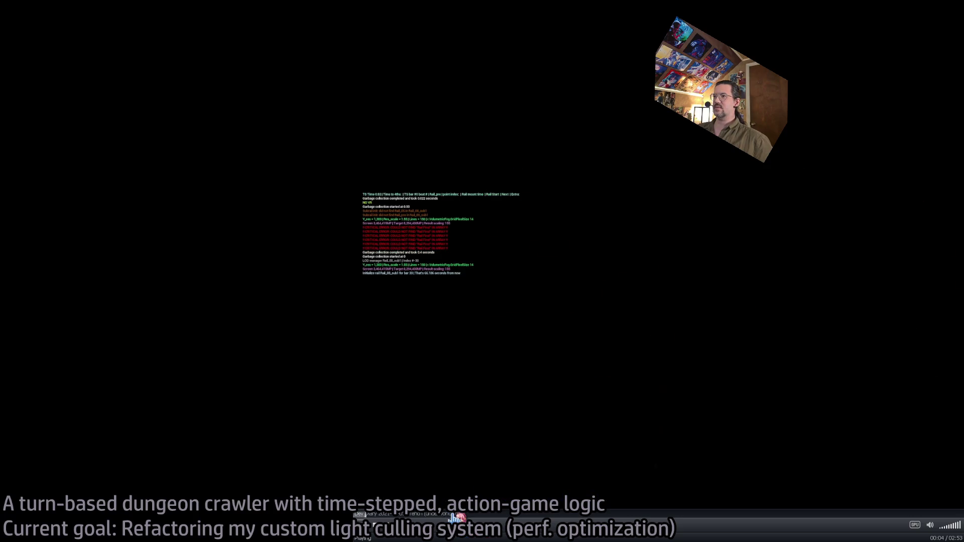
# Raise the player volume to 100% while the neon rail-ride clip plays.
pyautogui.scroll(1, 532, 477)
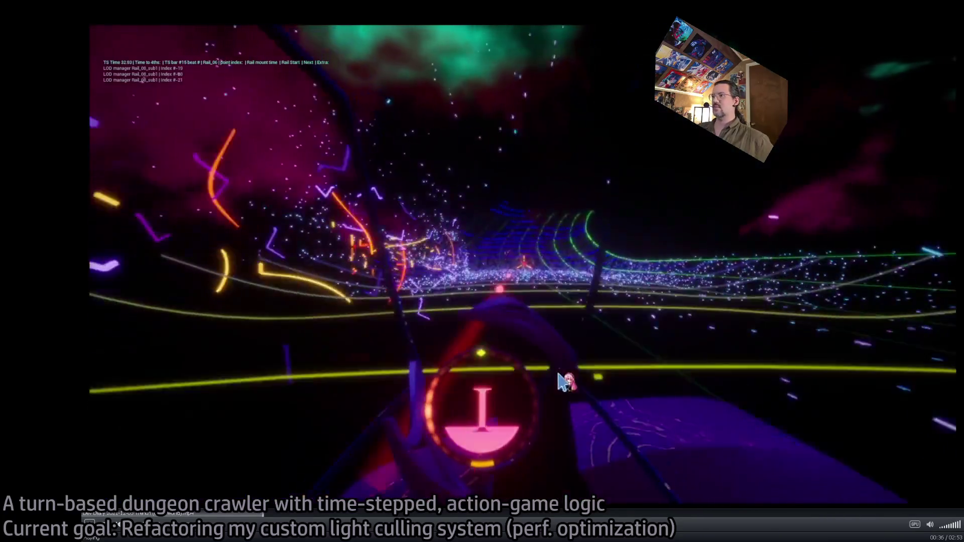
# Seek the clip to 00:58, pause, then jump to about 01:10 and resume playback.
pyautogui.click(564, 381)
pyautogui.click(388, 517)
pyautogui.click(441, 517)
pyautogui.click(421, 401)
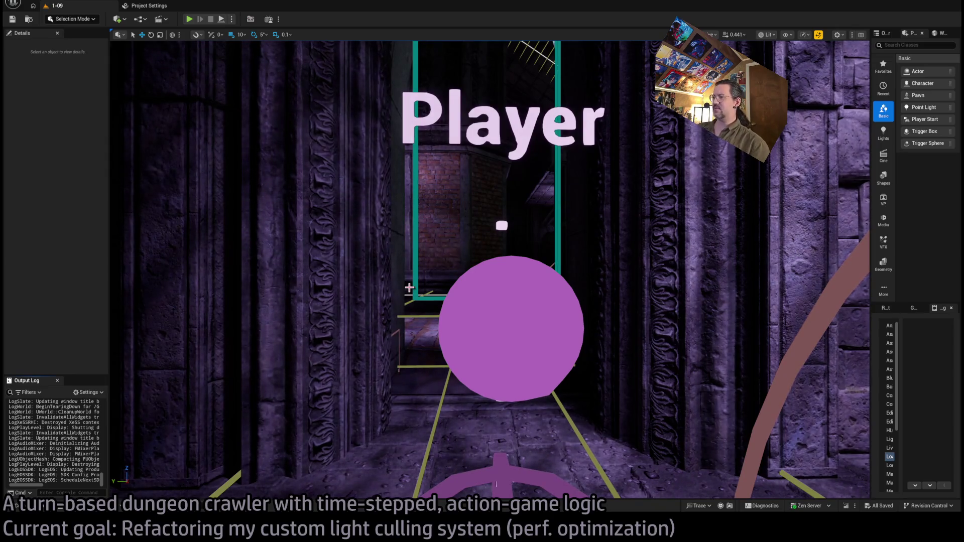
# Pull the editor camera back from the Player sphere to show more of the corridor and stone wall.
pyautogui.moveTo(486, 264)
pyautogui.mouseDown()
pyautogui.moveTo(472, 321)
pyautogui.moveTo(447, 346)
pyautogui.mouseUp()
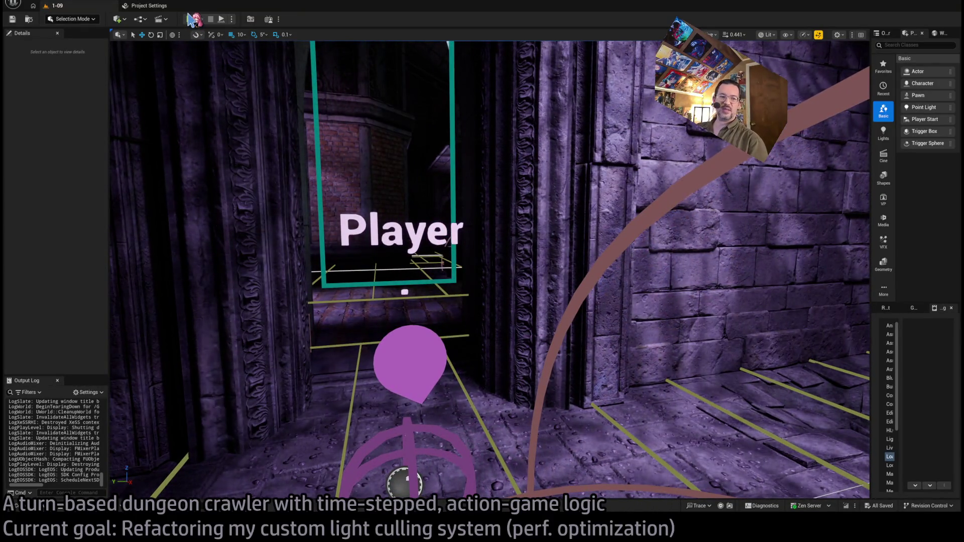
pyautogui.click(193, 19)
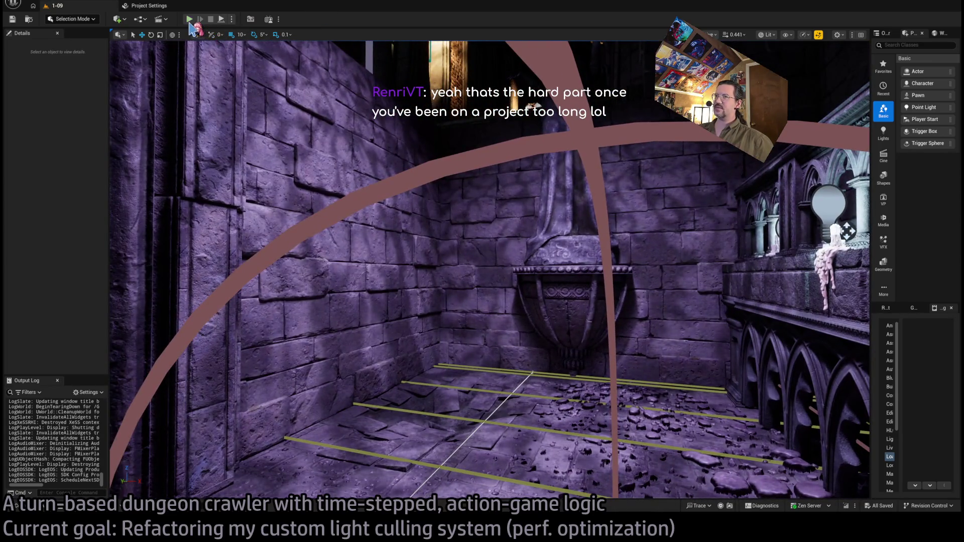
# Start a play-in-editor session of the dungeon level and give the game input focus.
pyautogui.click(189, 21)
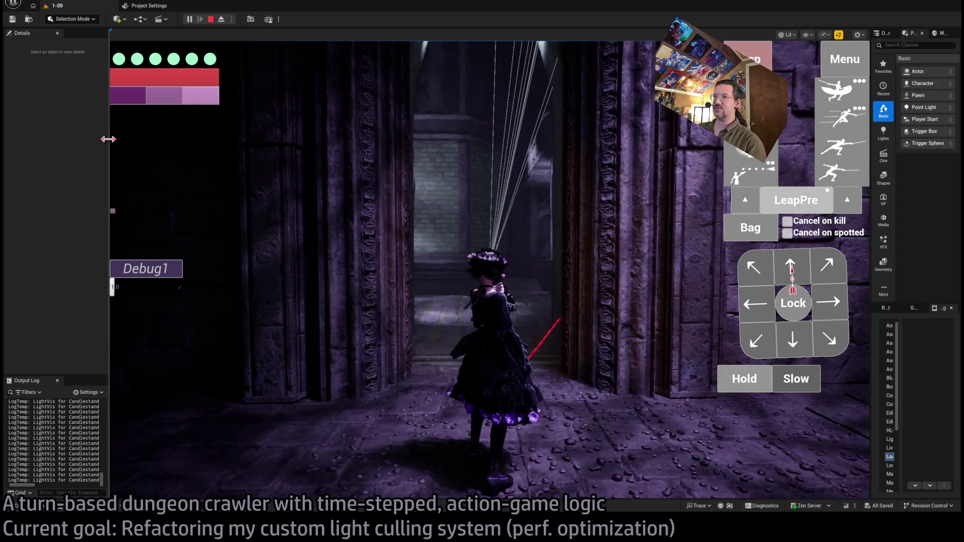
pyautogui.click(542, 239)
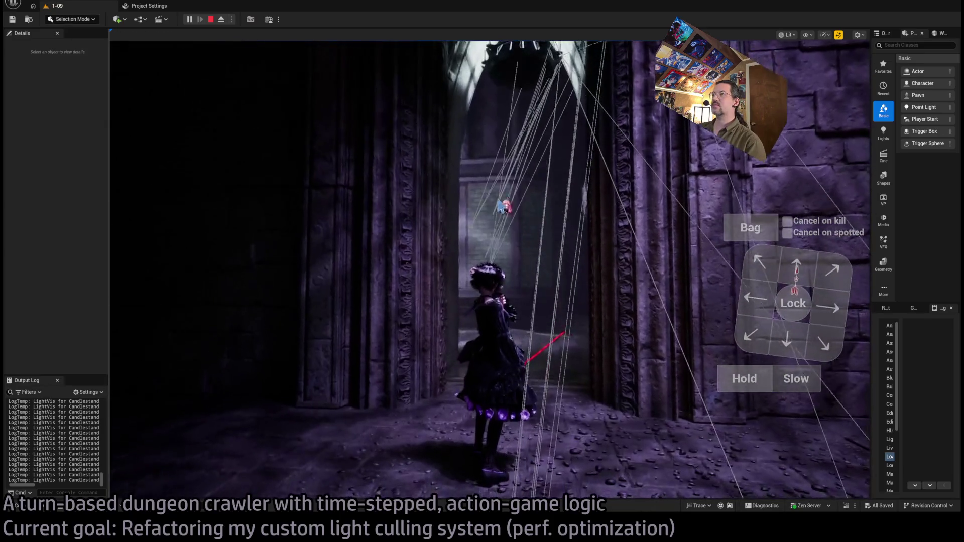
pyautogui.hotkey('shift', 'F1')
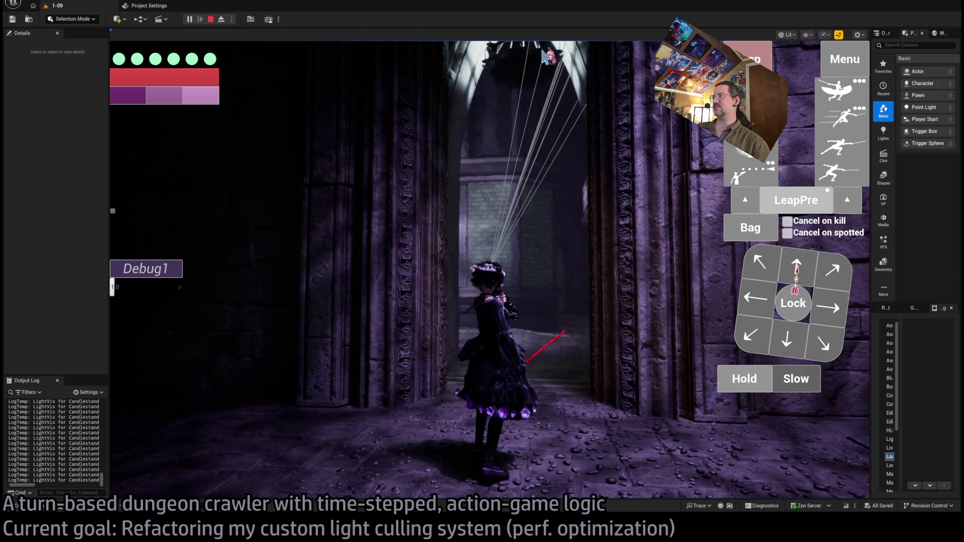
# Walk the character forward six steps through corridors toward the chandelier room, then end the session.
pyautogui.press('w')
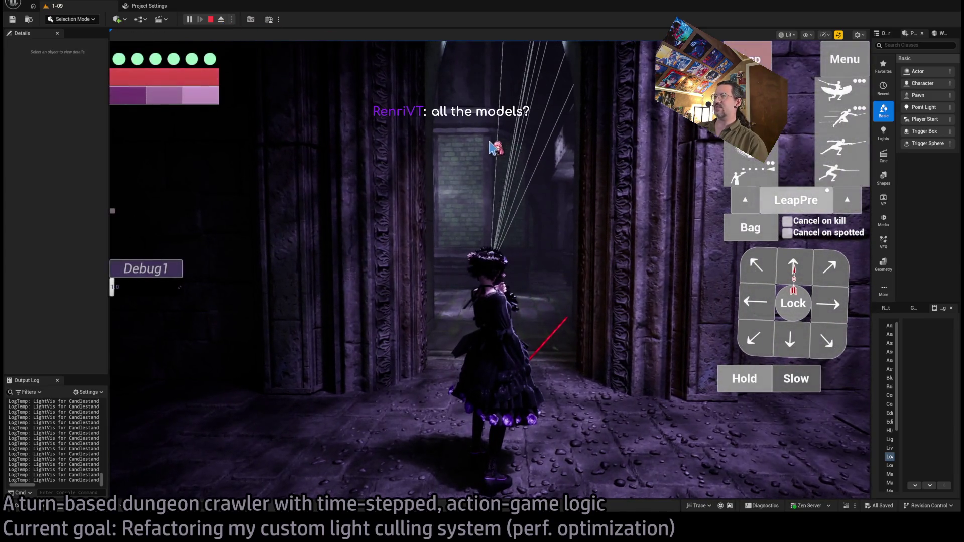
pyautogui.press('w')
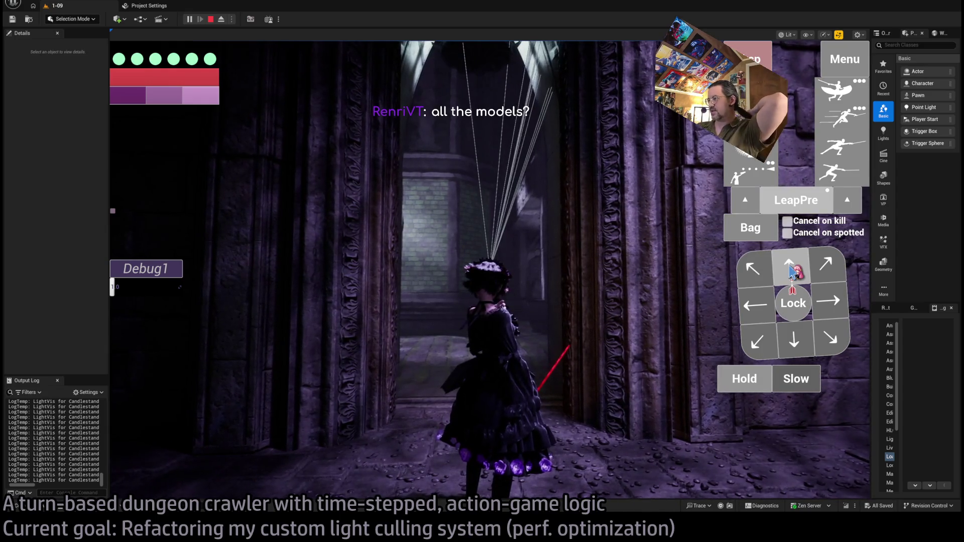
pyautogui.press('w')
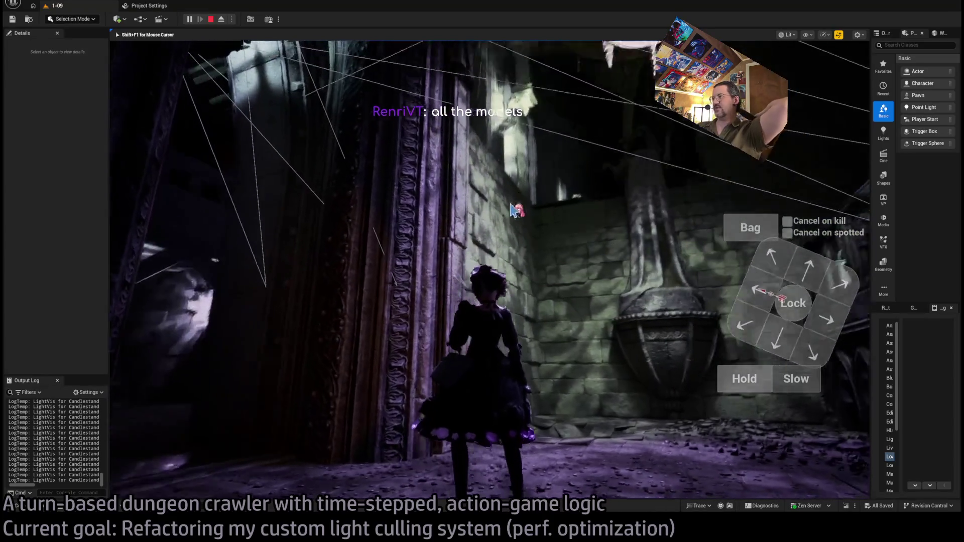
pyautogui.press('w')
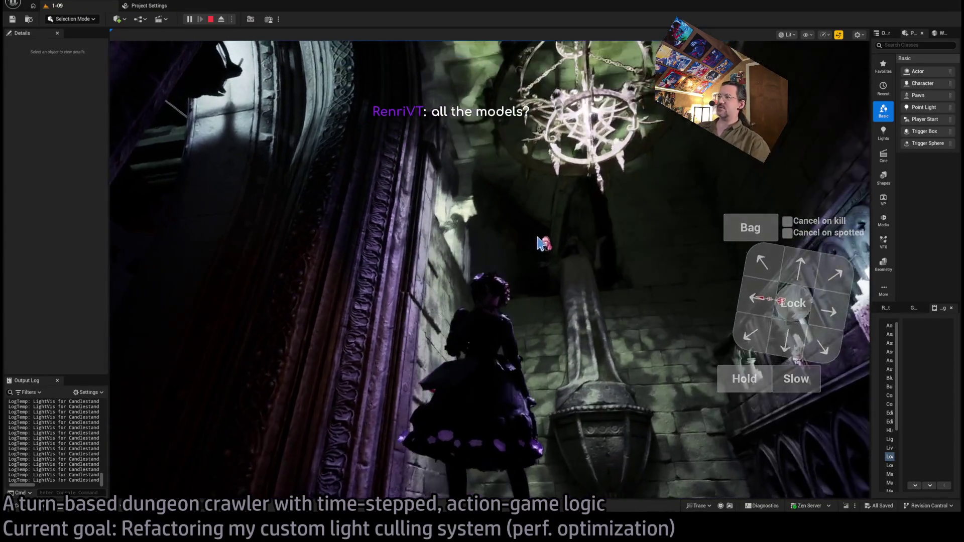
pyautogui.press('w')
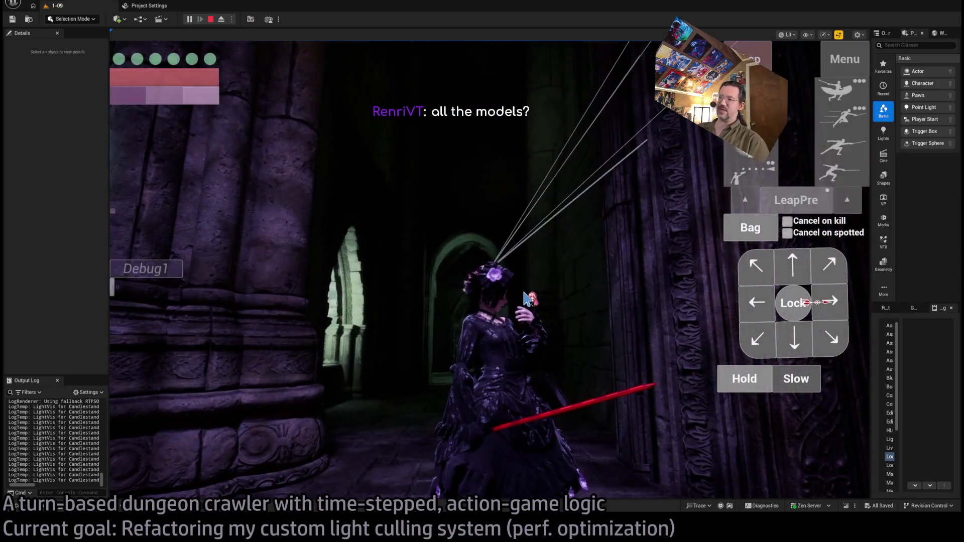
pyautogui.press('w')
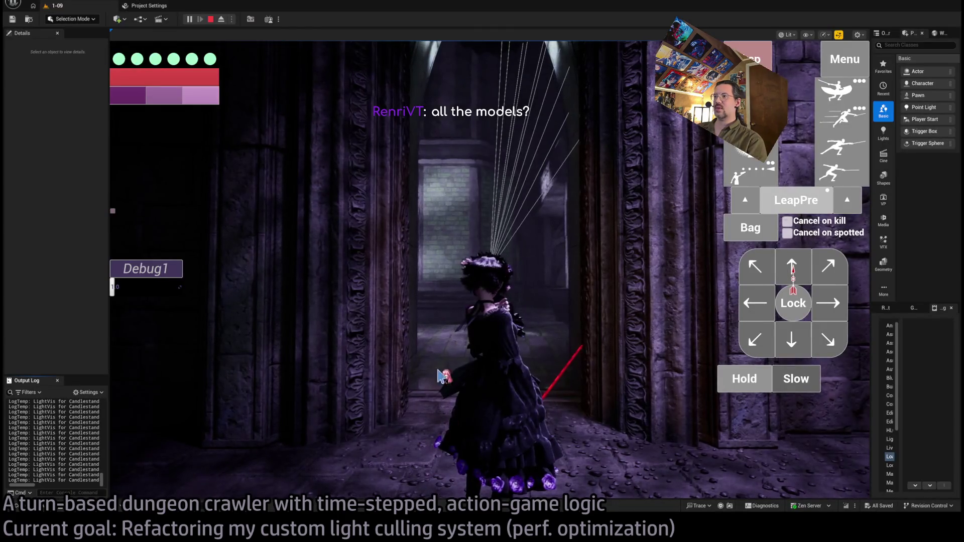
pyautogui.press('Escape')
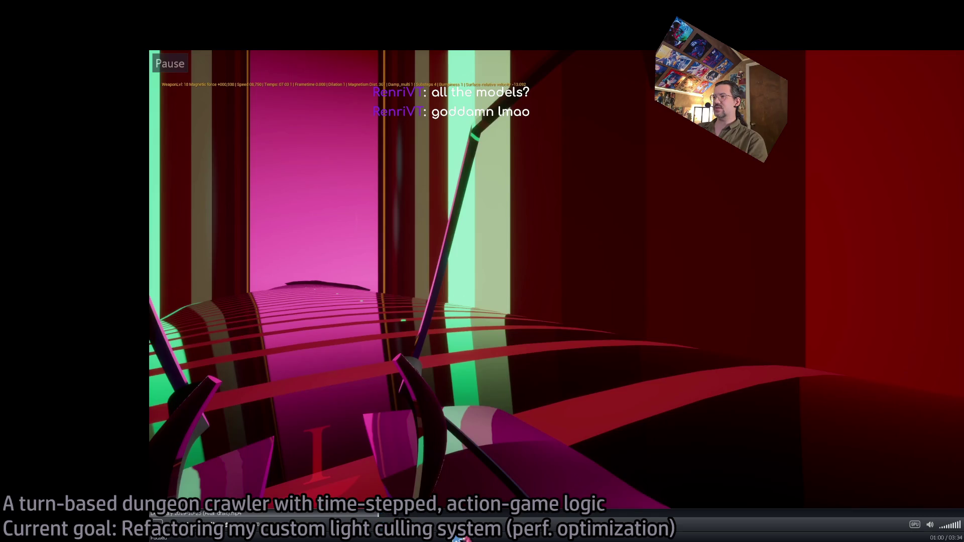
# Resume the neon tunnel gameplay clip from 02:24 and pause it at 02:26.
pyautogui.press('space')
pyautogui.press('space')
pyautogui.press('space')
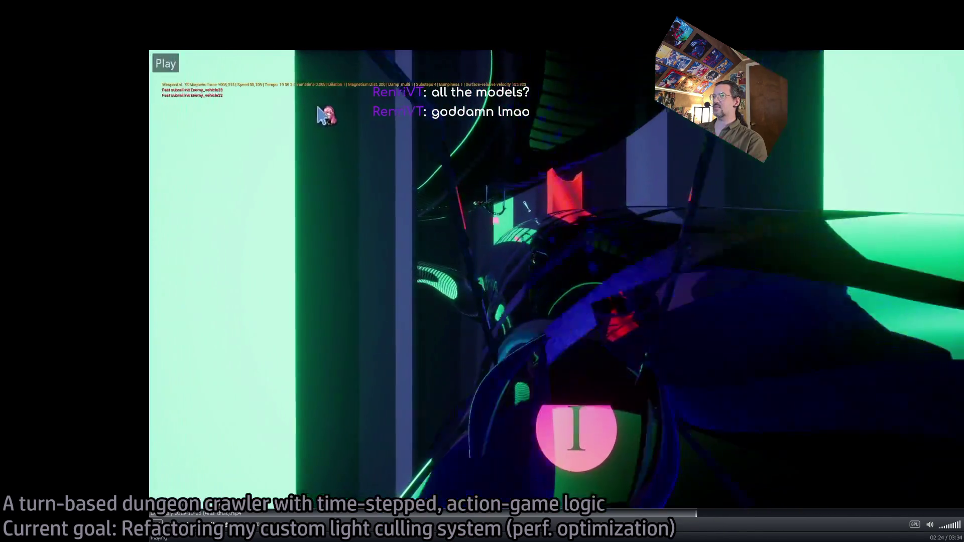
pyautogui.press('space')
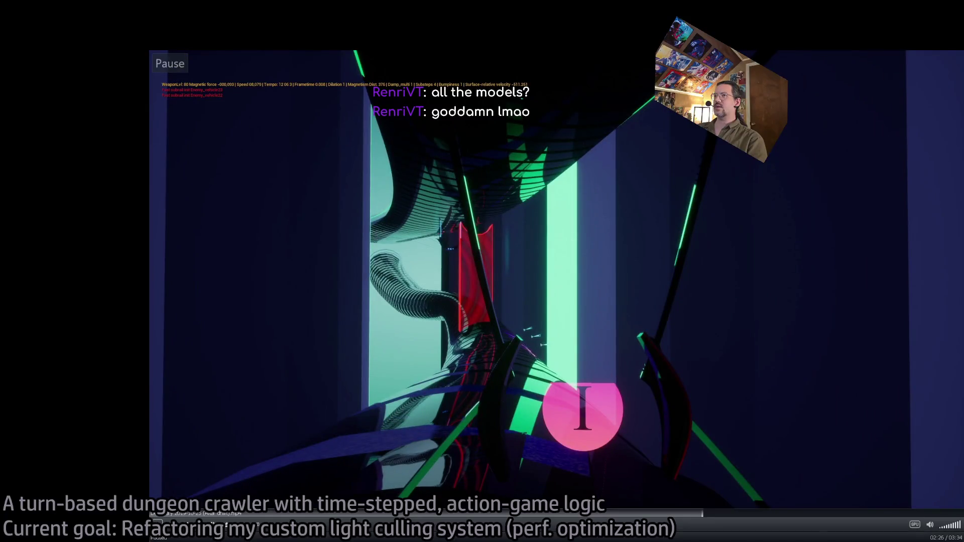
pyautogui.press('space')
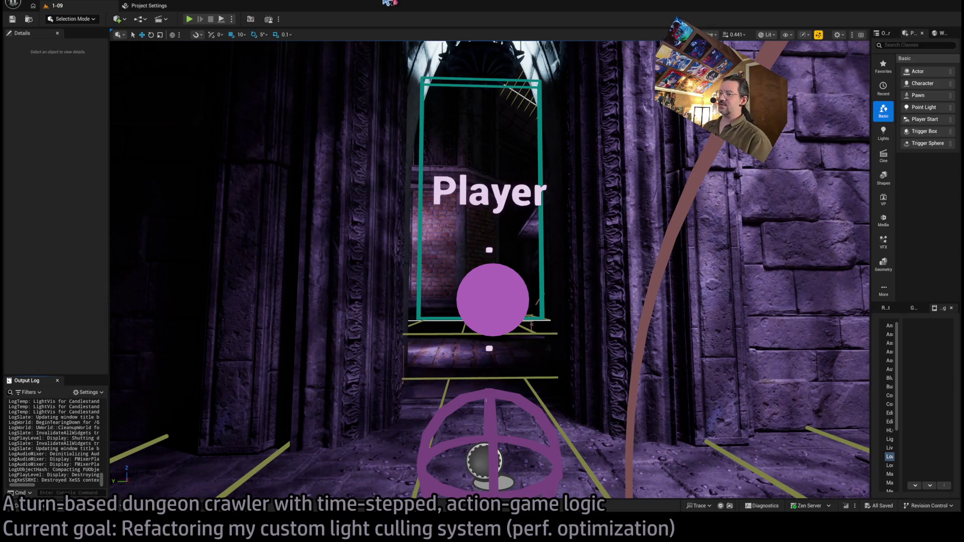
pyautogui.hotkey('alt', 'Tab')
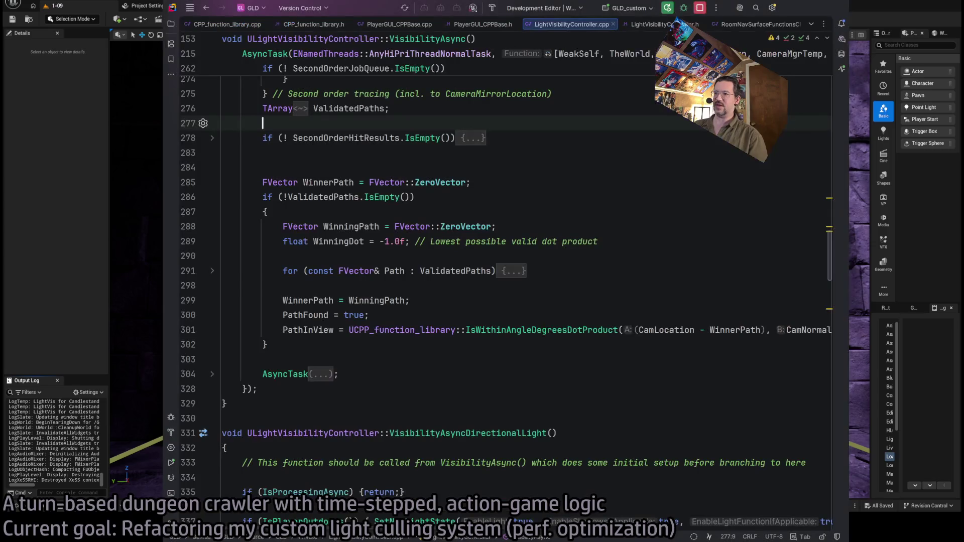
pyautogui.hotkey('alt', 'Tab')
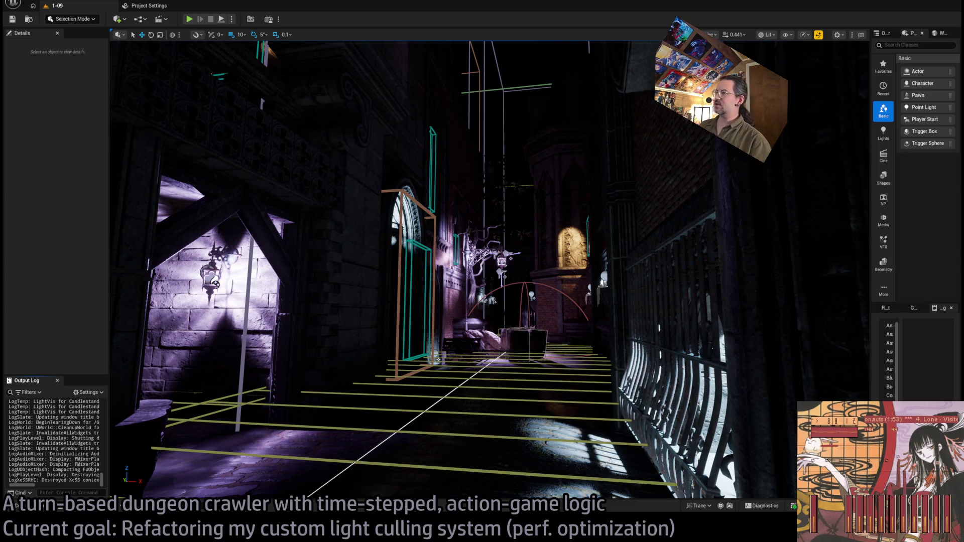
# Fly the viewport through the teal doorframe toward the stair hallway and start play-in-editor with Alt+P.
pyautogui.press('w')
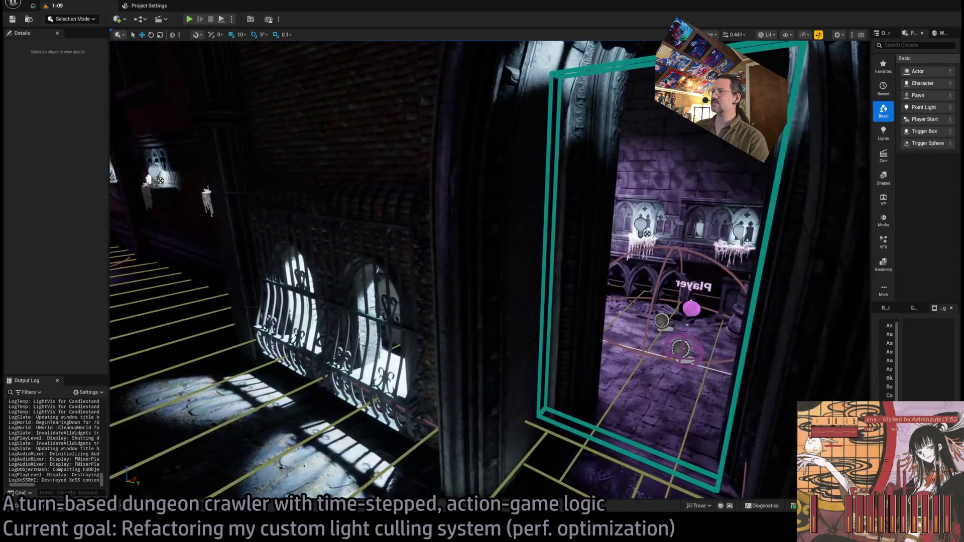
pyautogui.moveTo(570, 211)
pyautogui.mouseDown()
pyautogui.moveTo(470, 202)
pyautogui.moveTo(470, 158)
pyautogui.moveTo(470, 208)
pyautogui.moveTo(360, 213)
pyautogui.mouseUp()
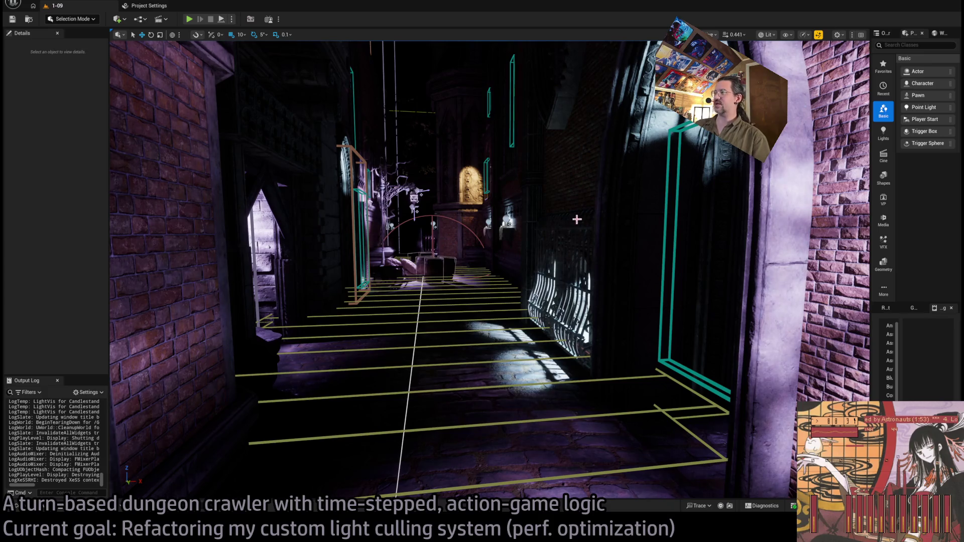
pyautogui.moveTo(871, 159); pyautogui.dragTo(862, 159)
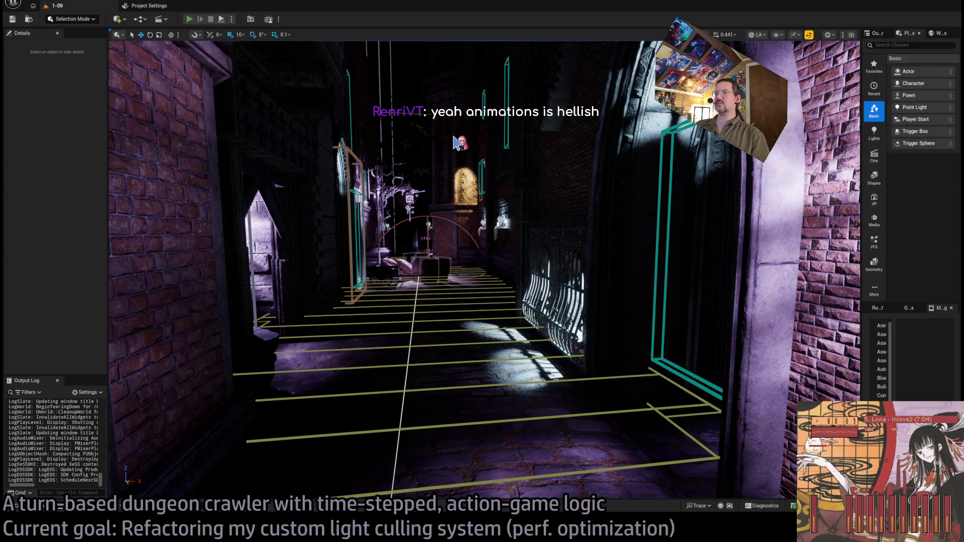
pyautogui.hotkey('alt', 'p')
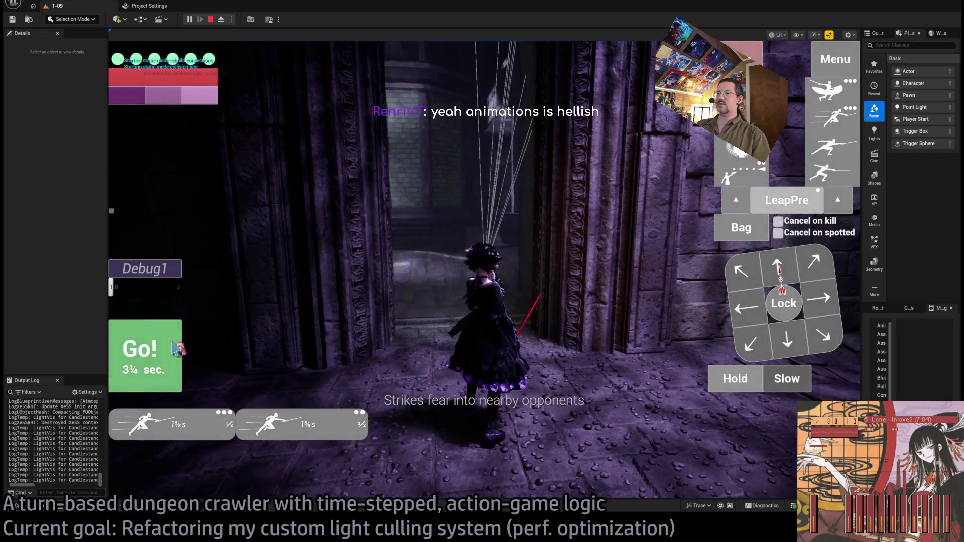
# Execute the queued strike, eject to a free camera, and replay the attack twice.
pyautogui.click(176, 349)
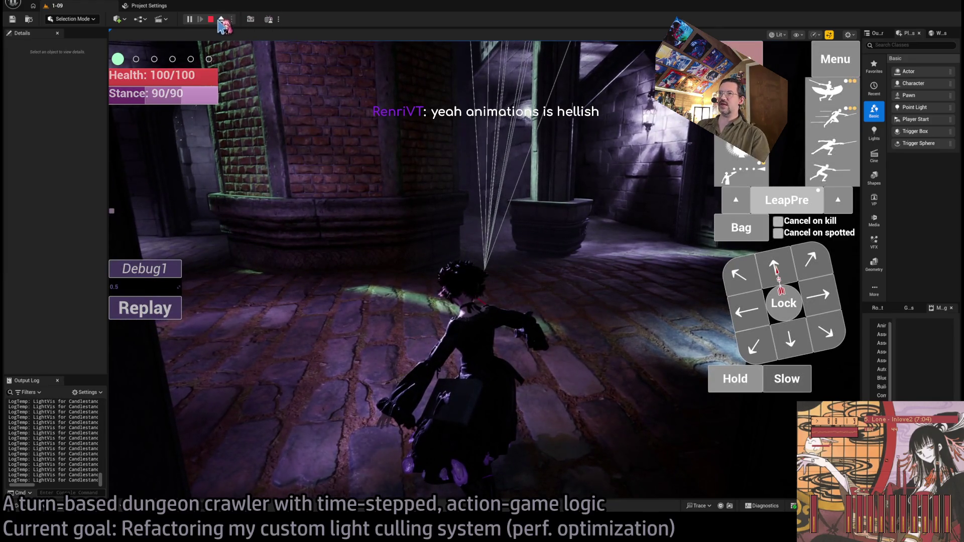
pyautogui.click(221, 20)
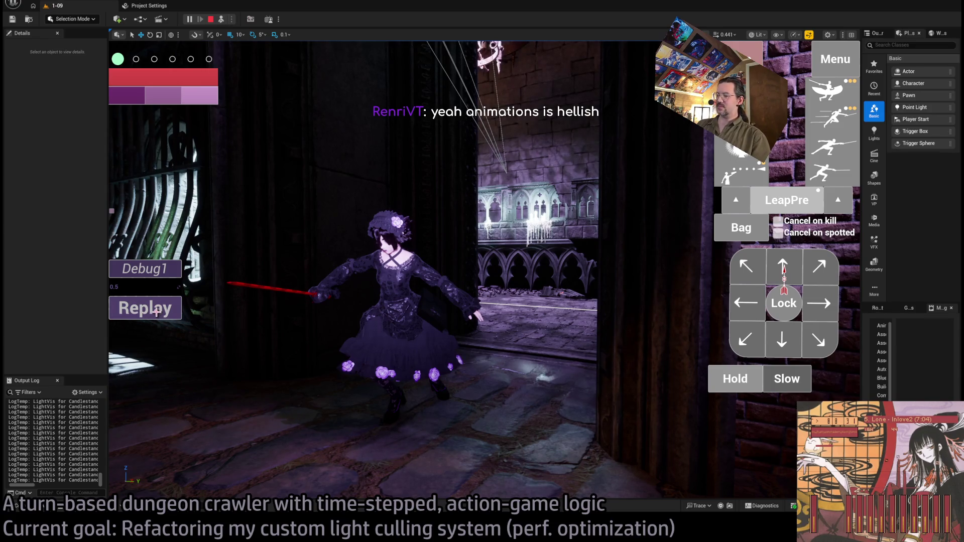
pyautogui.click(157, 311)
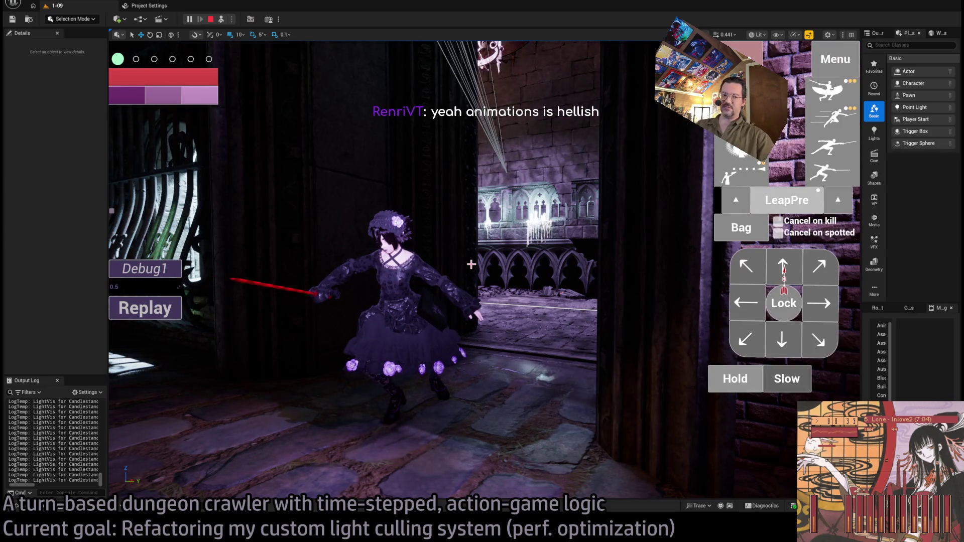
pyautogui.click(159, 314)
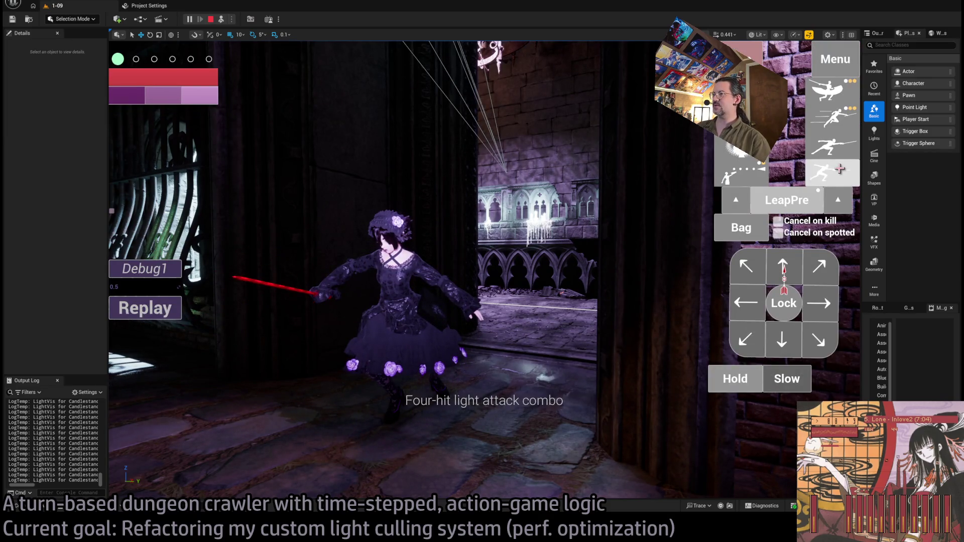
# Queue a second thrust, execute and replay the thrust attacks, then stop the session.
pyautogui.click(832, 144)
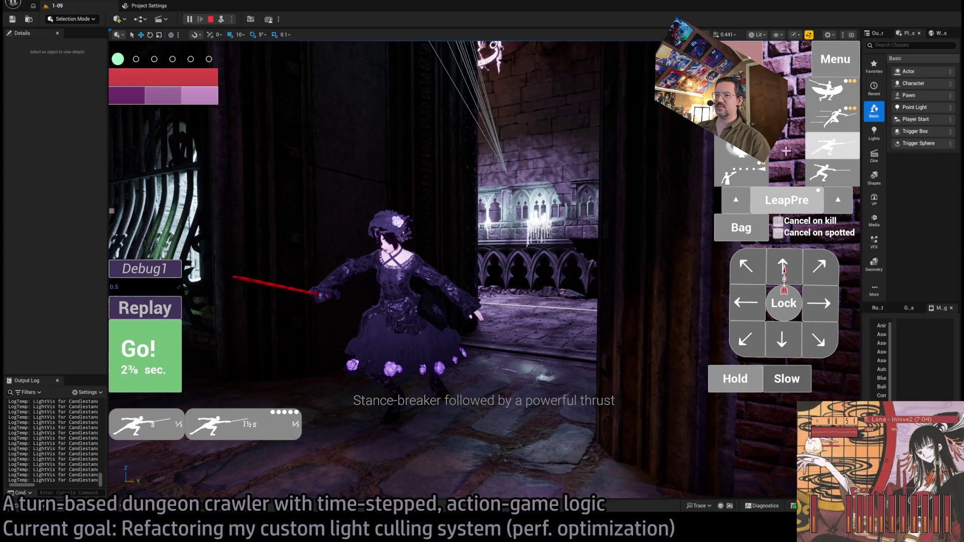
pyautogui.click(132, 354)
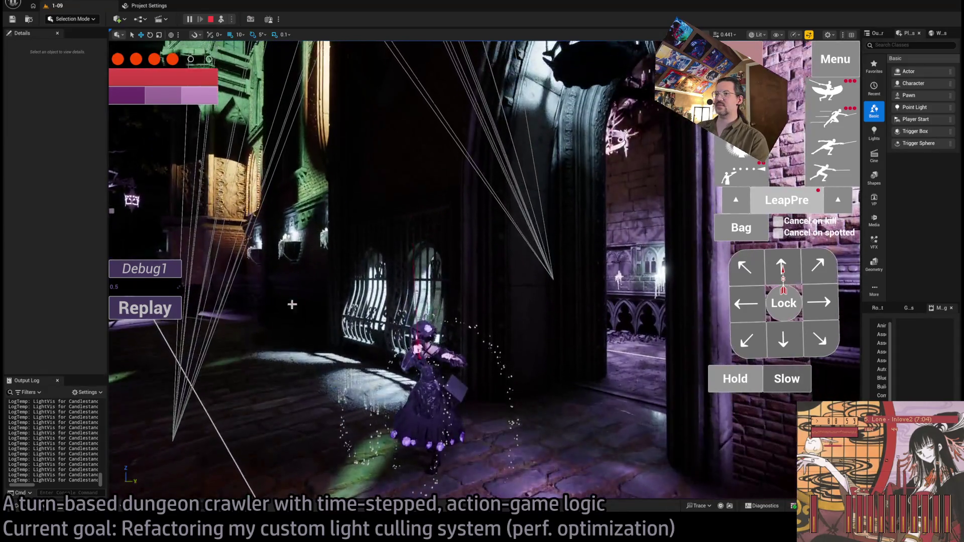
pyautogui.click(155, 312)
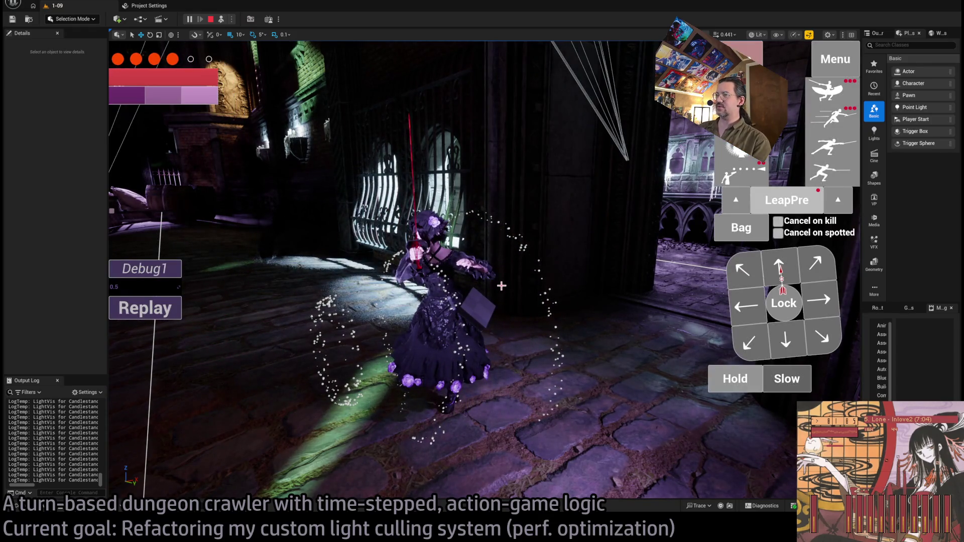
pyautogui.press('Escape')
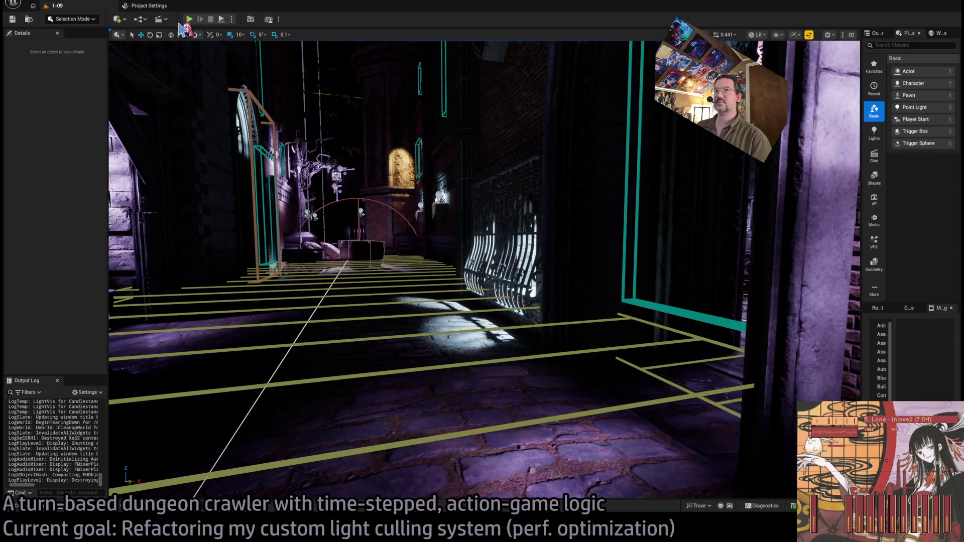
# Fly the viewport down the corridor to the Player Start and launch a new session with Alt+P.
pyautogui.moveTo(485, 125)
pyautogui.mouseDown()
pyautogui.moveTo(418, 192)
pyautogui.moveTo(281, 200)
pyautogui.moveTo(507, 124)
pyautogui.mouseUp()
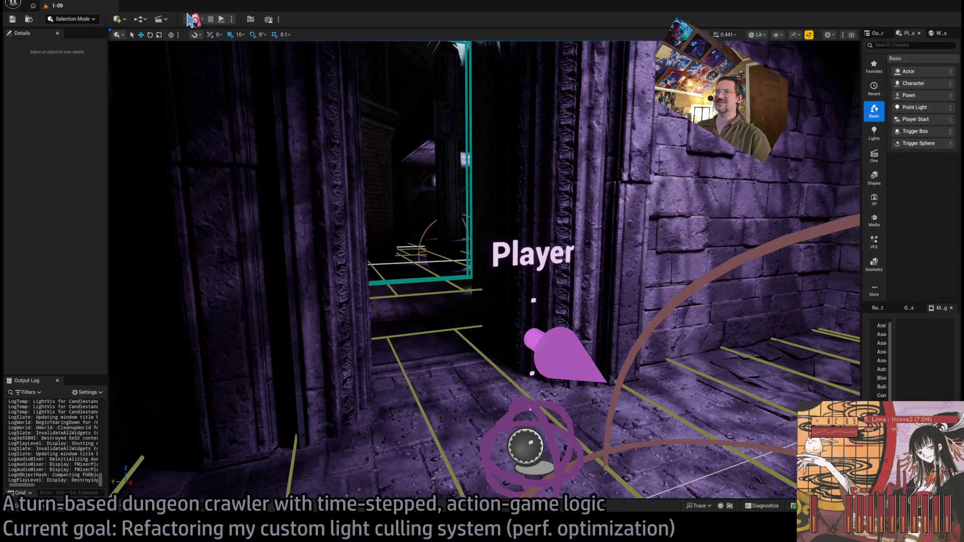
pyautogui.hotkey('alt', 'p')
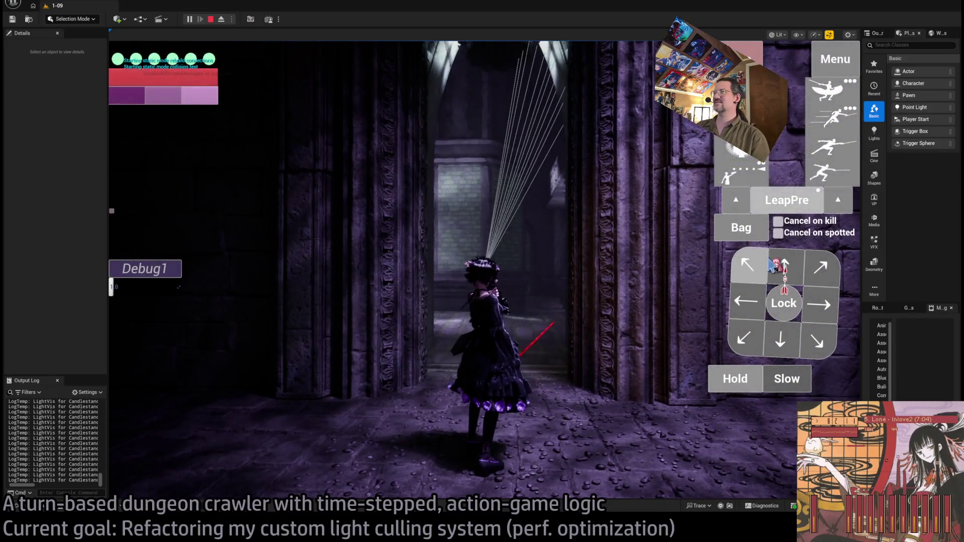
# Queue and execute a forward move through the doorway, ejecting to a free camera and back.
pyautogui.click(788, 267)
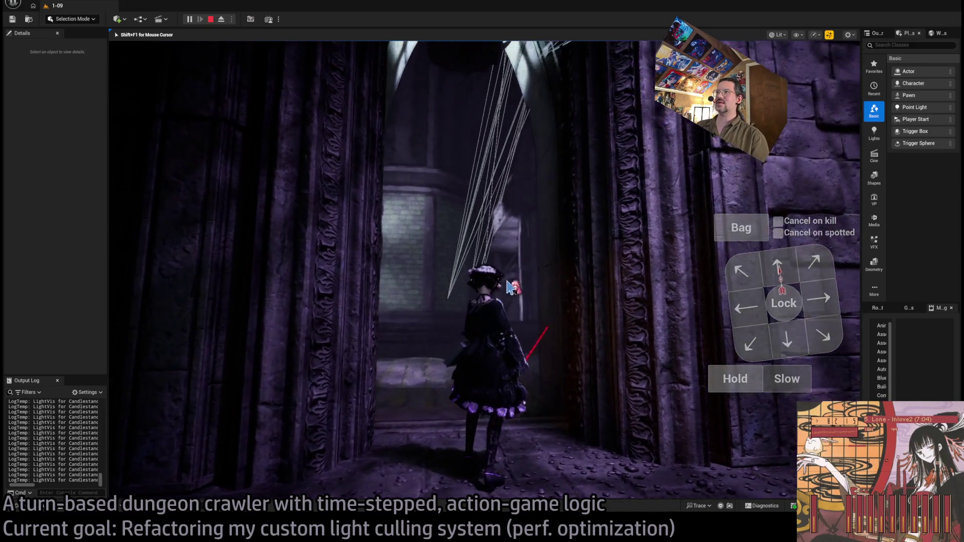
pyautogui.click(221, 19)
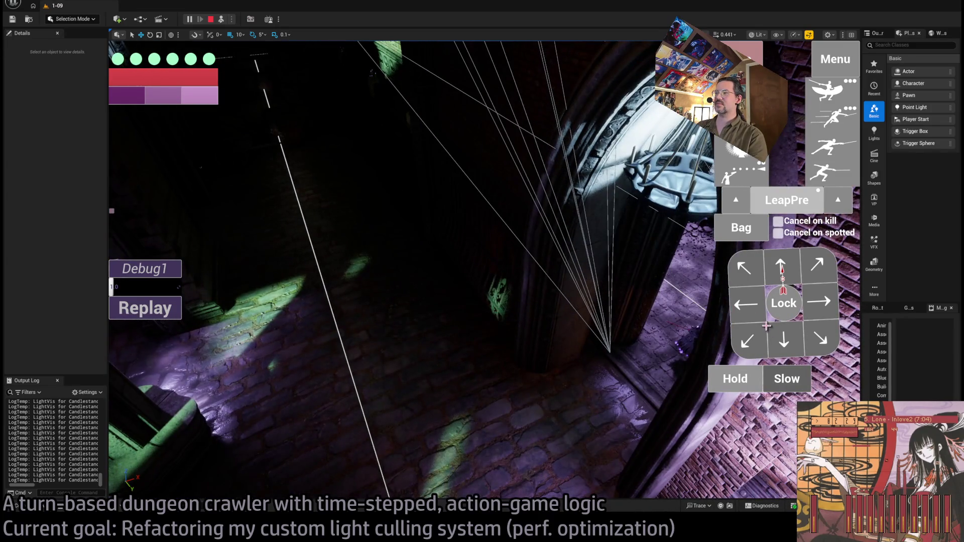
pyautogui.click(792, 269)
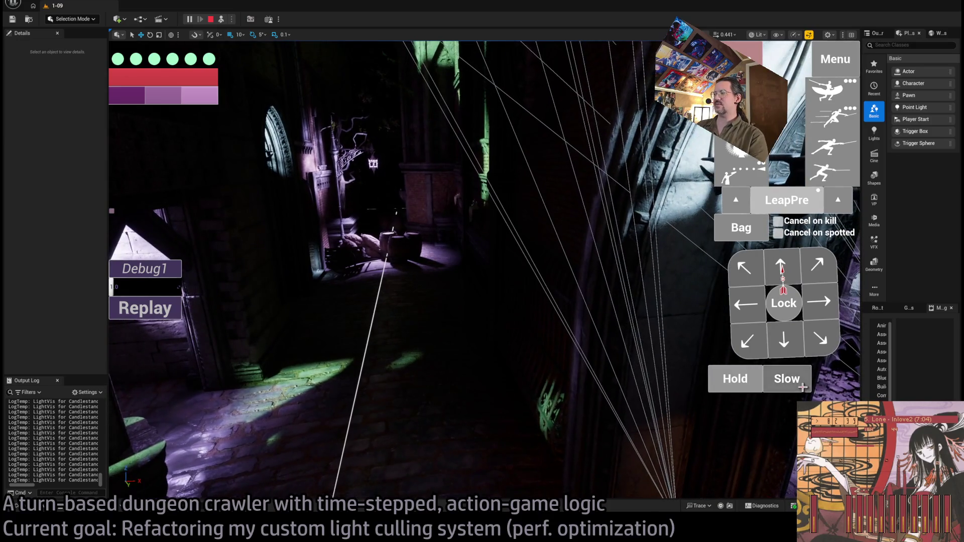
pyautogui.click(181, 355)
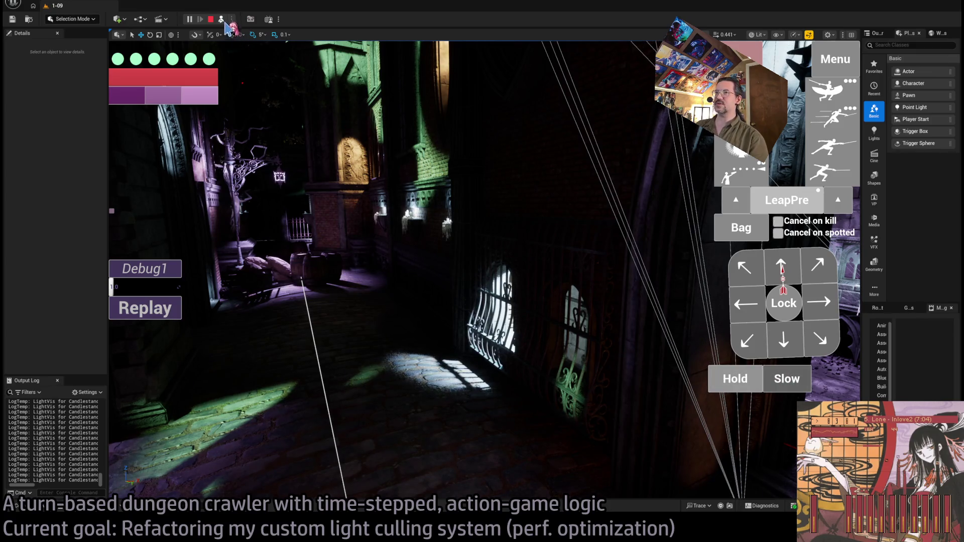
pyautogui.click(221, 20)
# Step the character forward and left, then turn the camera around the corridor and brick wall.
pyautogui.click(773, 280)
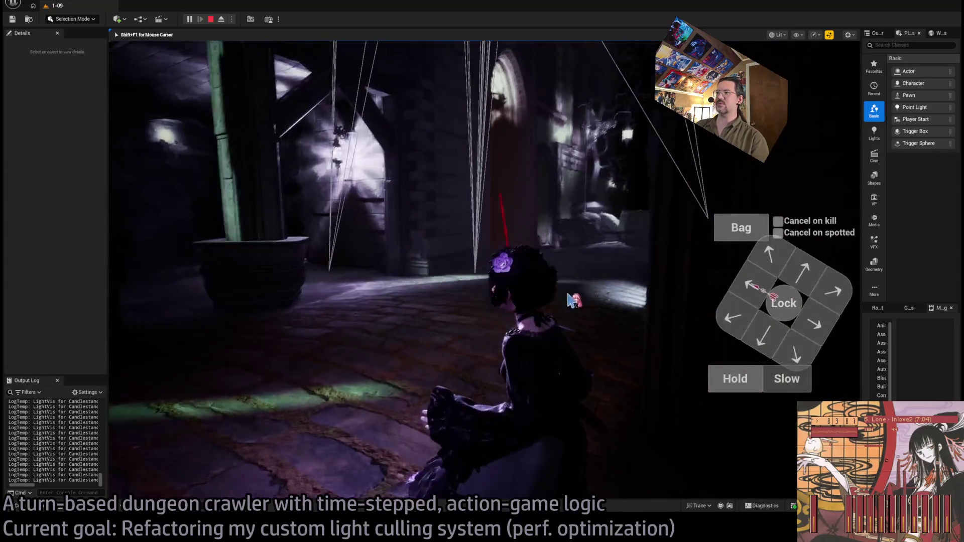
pyautogui.click(747, 313)
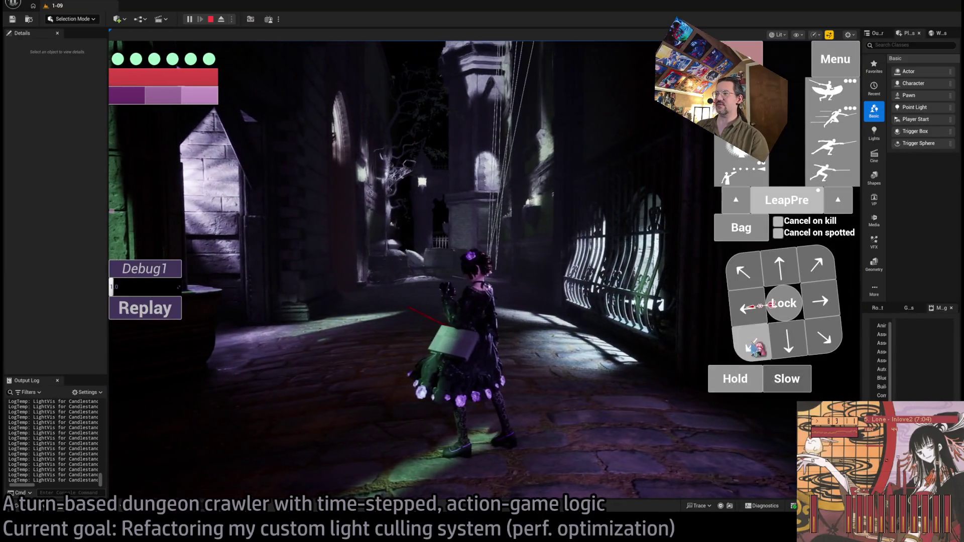
pyautogui.click(752, 348)
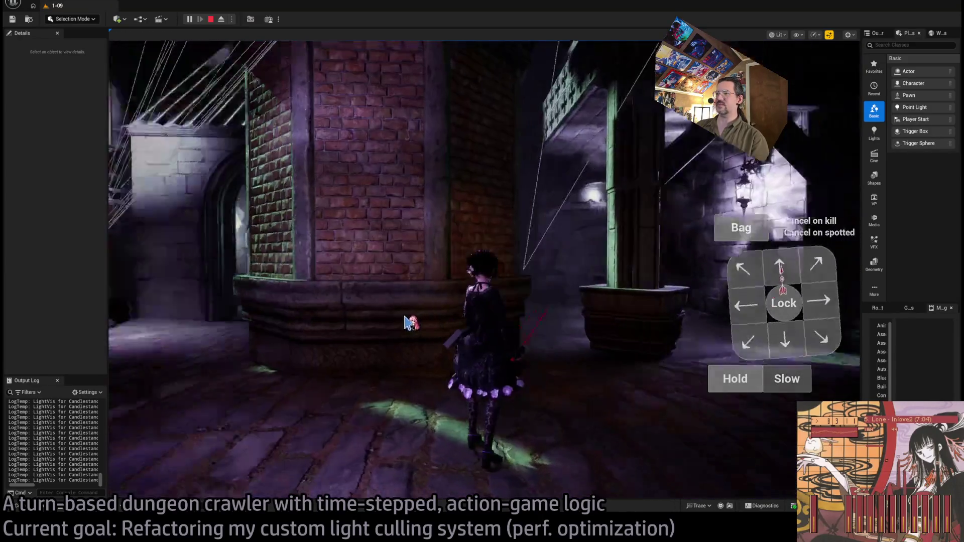
pyautogui.click(430, 336)
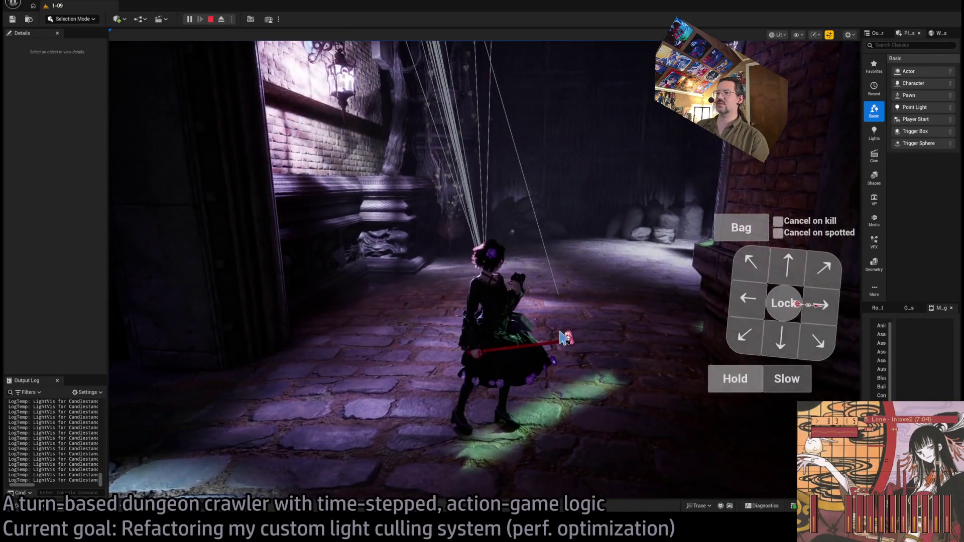
pyautogui.click(507, 355)
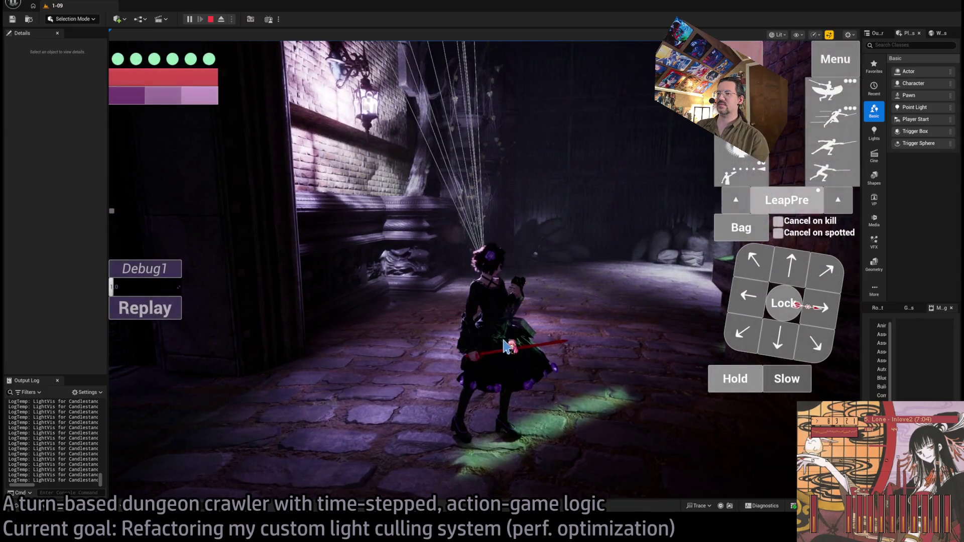
pyautogui.click(507, 346)
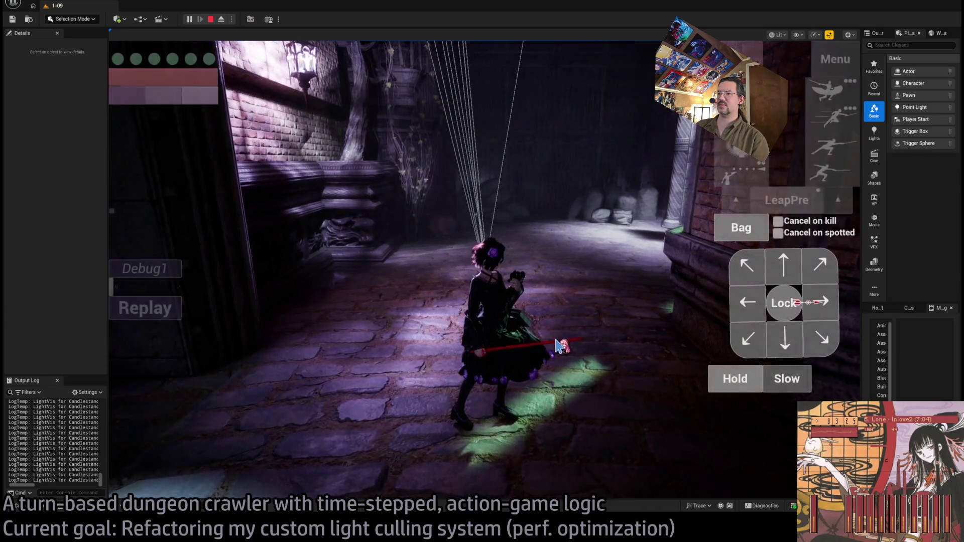
pyautogui.click(673, 286)
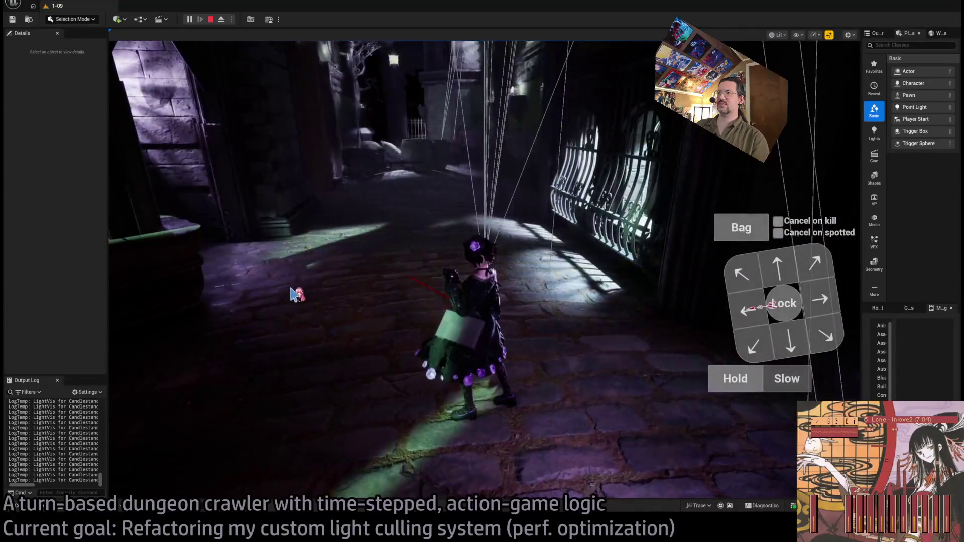
pyautogui.click(565, 312)
pyautogui.click(565, 311)
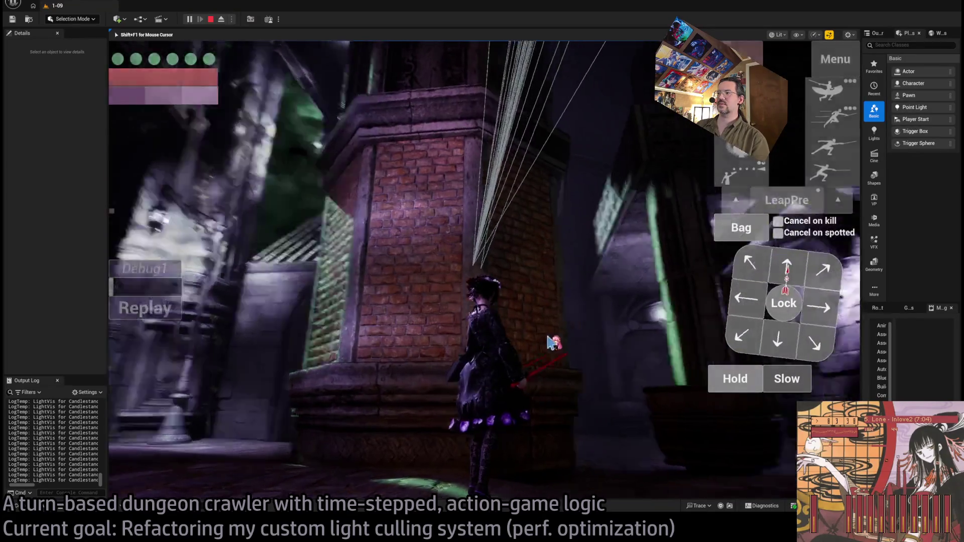
pyautogui.click(515, 321)
pyautogui.click(521, 339)
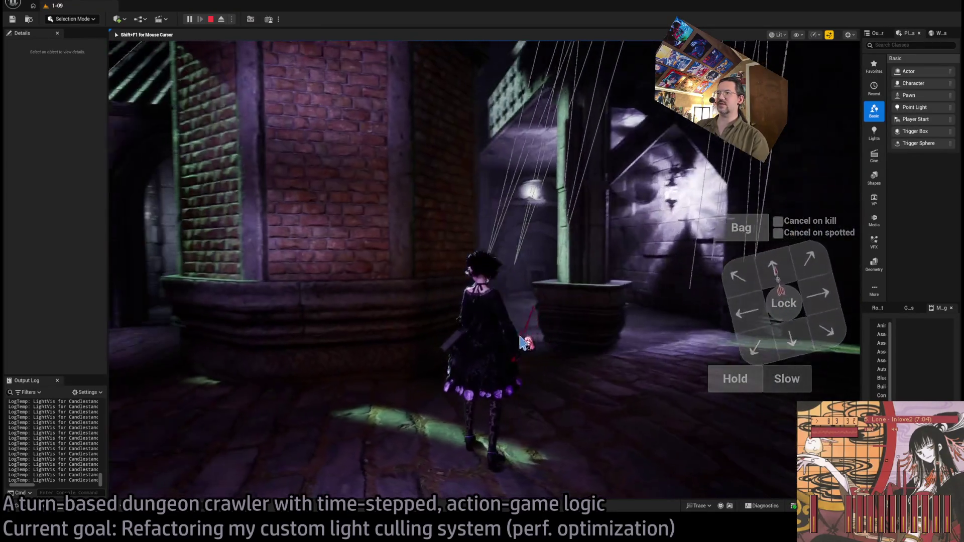
pyautogui.click(522, 341)
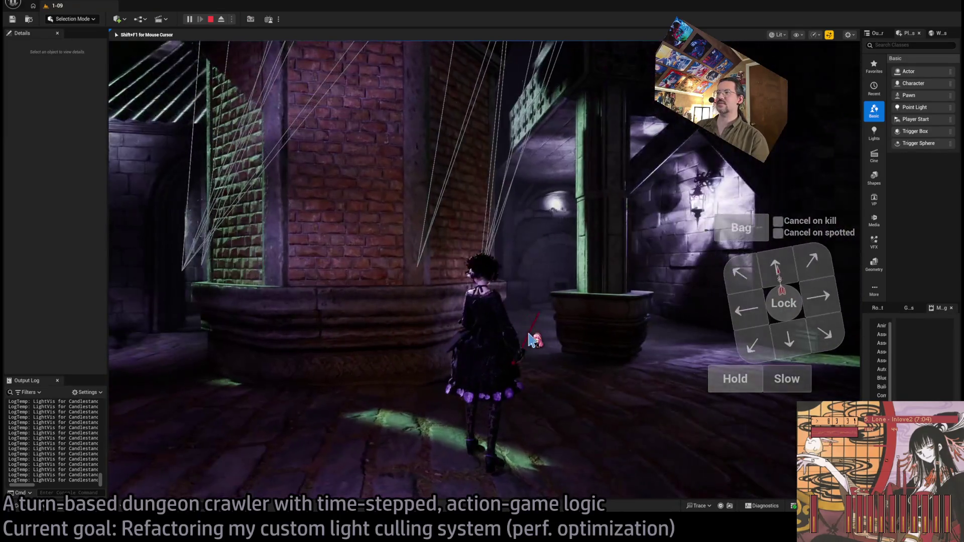
pyautogui.click(387, 345)
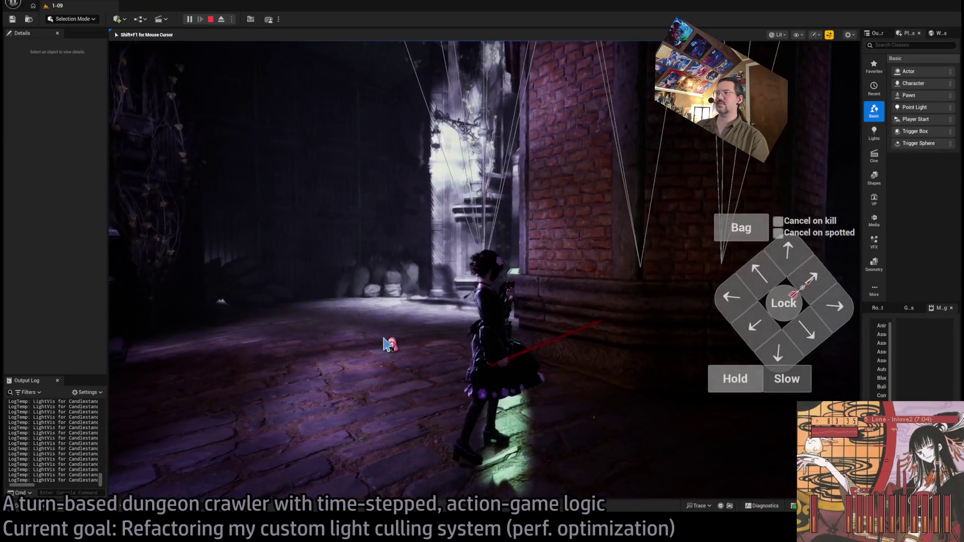
pyautogui.click(391, 348)
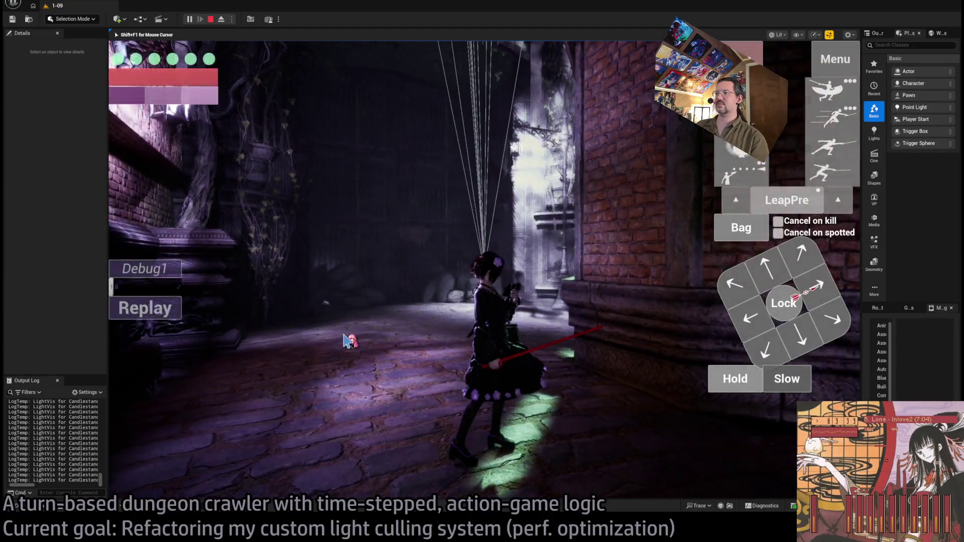
# Swing the camera between the lit doorway, brick and green pillars, and the lantern-lit alley.
pyautogui.click(385, 346)
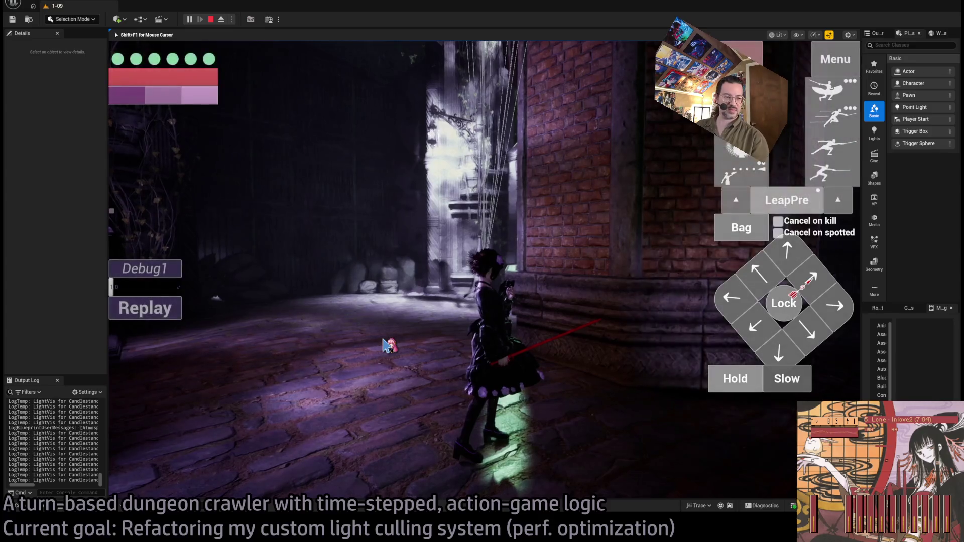
pyautogui.click(532, 345)
pyautogui.click(408, 343)
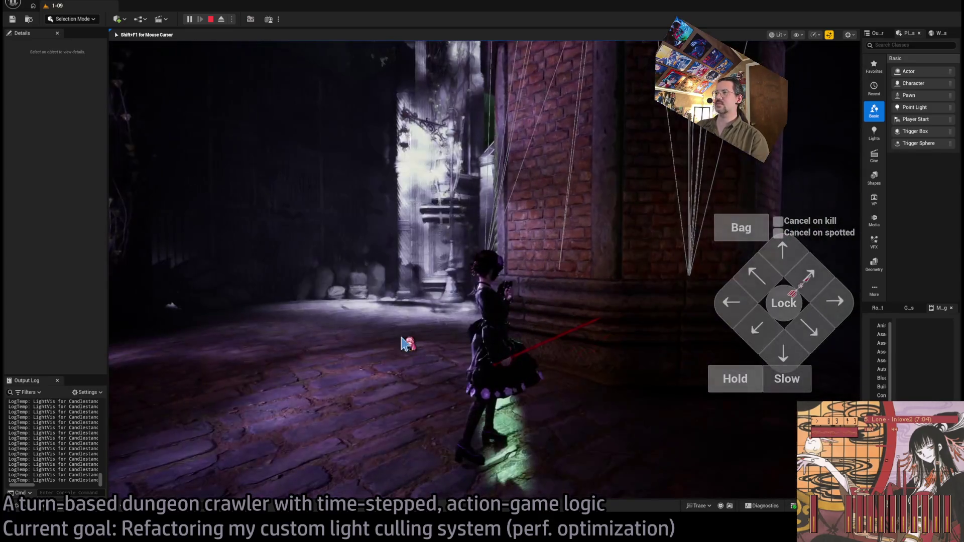
pyautogui.click(609, 344)
pyautogui.click(408, 345)
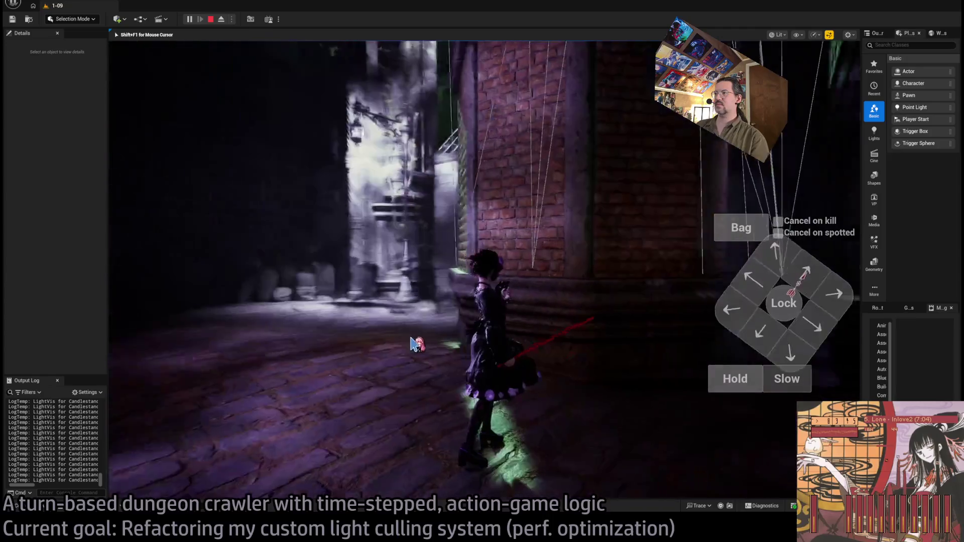
pyautogui.click(589, 246)
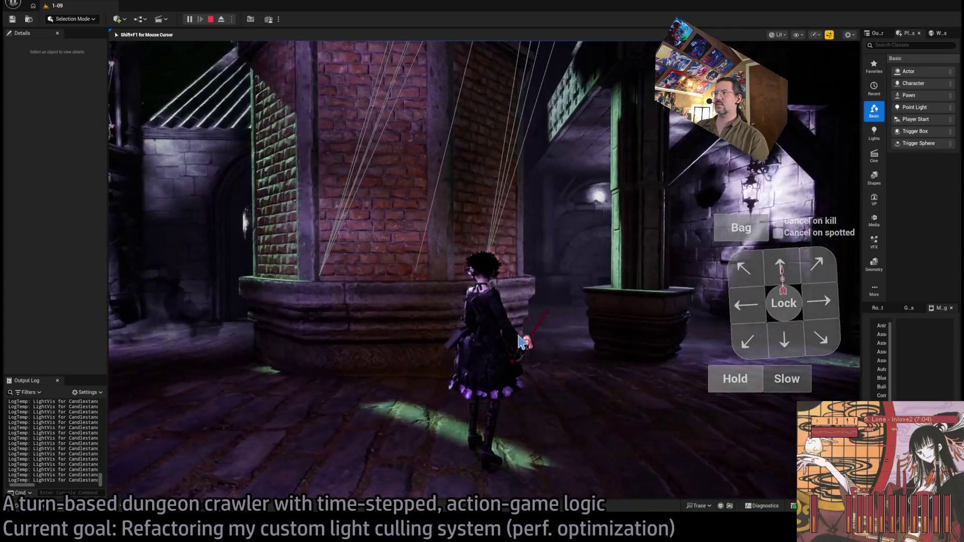
pyautogui.click(534, 345)
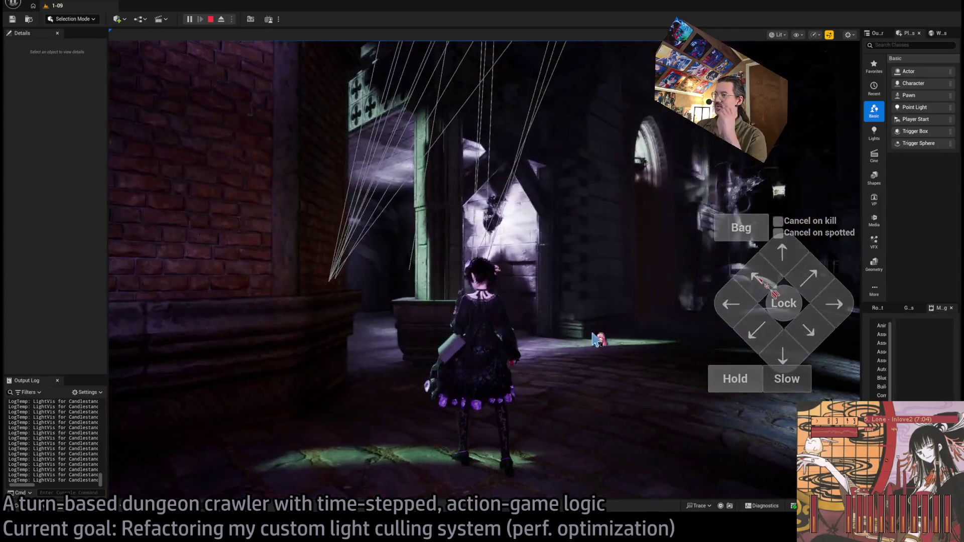
pyautogui.click(523, 329)
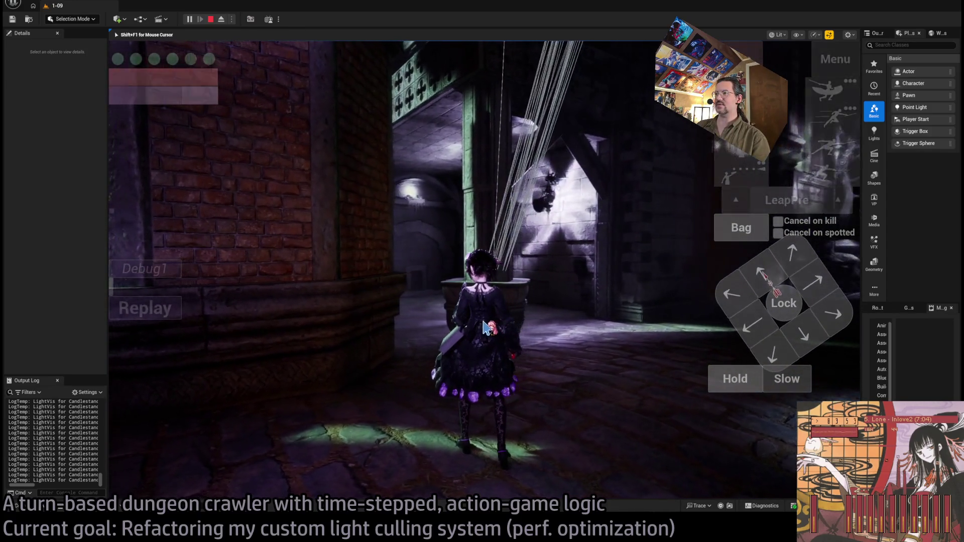
pyautogui.click(515, 317)
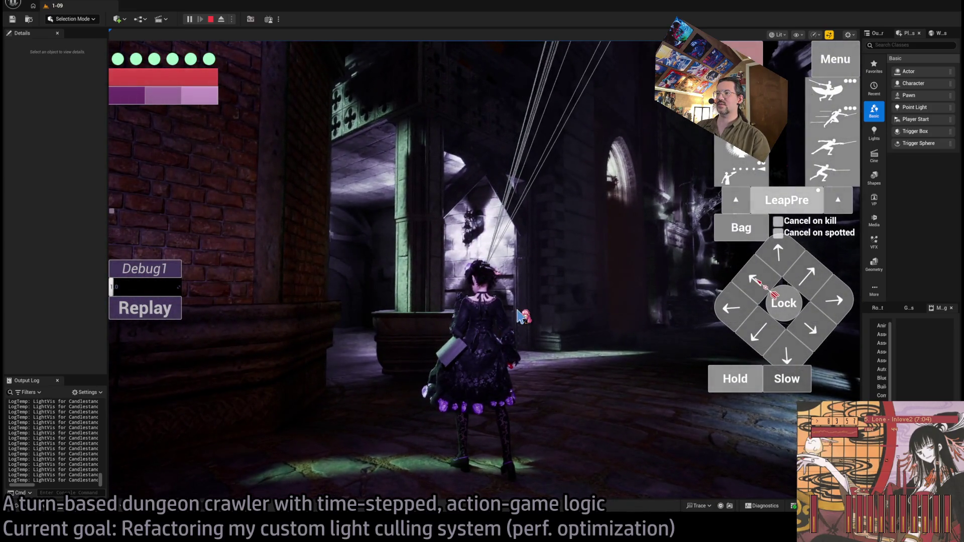
pyautogui.click(443, 321)
pyautogui.click(526, 313)
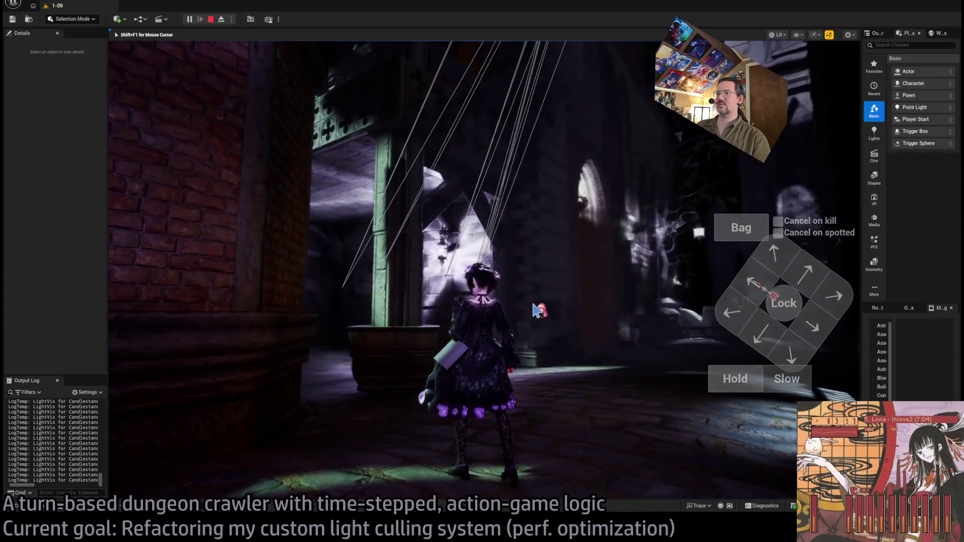
pyautogui.click(455, 315)
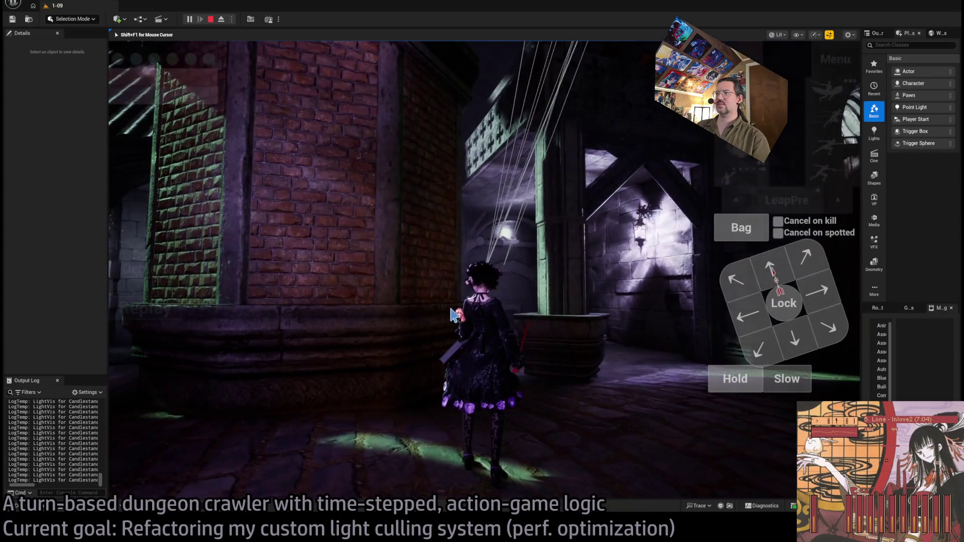
pyautogui.moveTo(455, 315); pyautogui.dragTo(256, 339)
pyautogui.moveTo(403, 322)
pyautogui.mouseDown()
pyautogui.moveTo(637, 316)
pyautogui.moveTo(369, 323)
pyautogui.mouseUp()
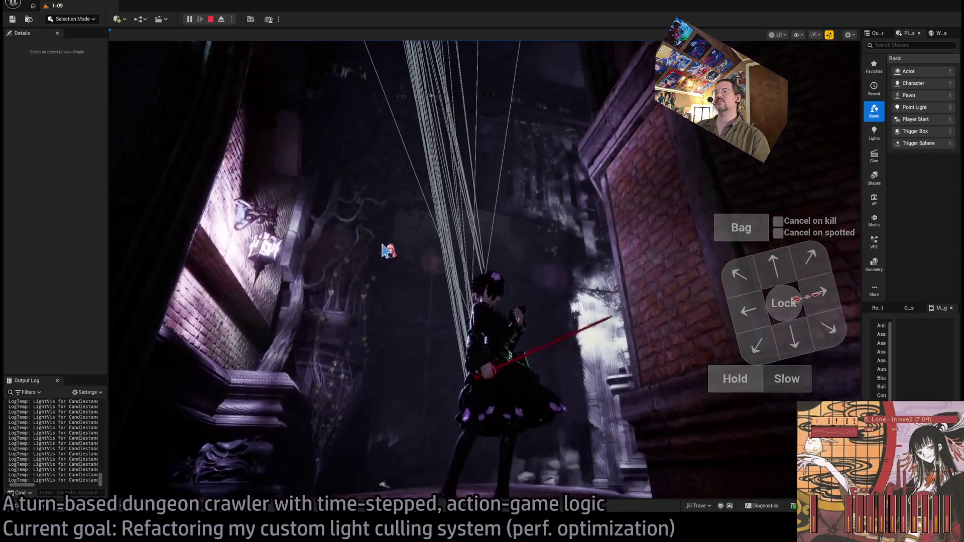
# Toggle Eject and Possess, swing the game camera toward the barred windows, then stop the session.
pyautogui.click(384, 251)
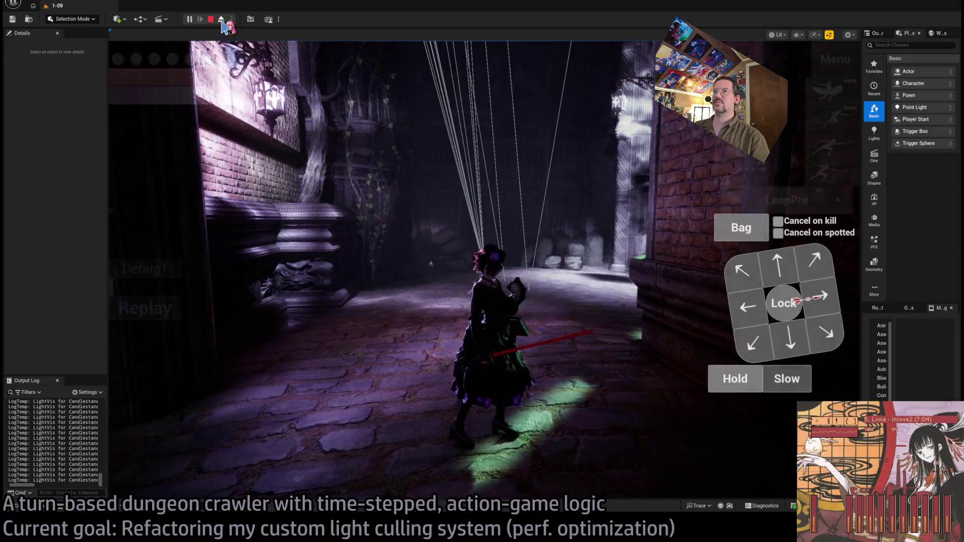
pyautogui.click(221, 20)
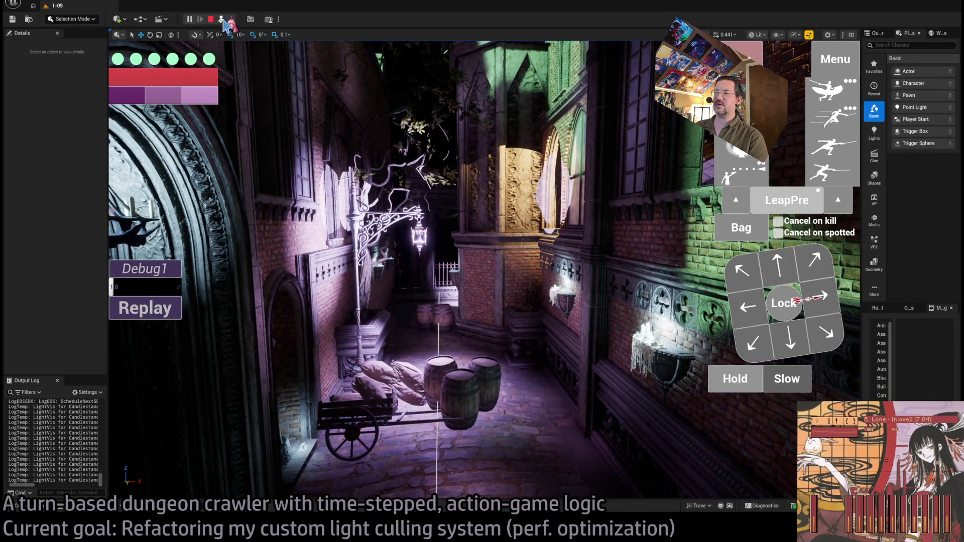
pyautogui.click(222, 20)
pyautogui.click(644, 223)
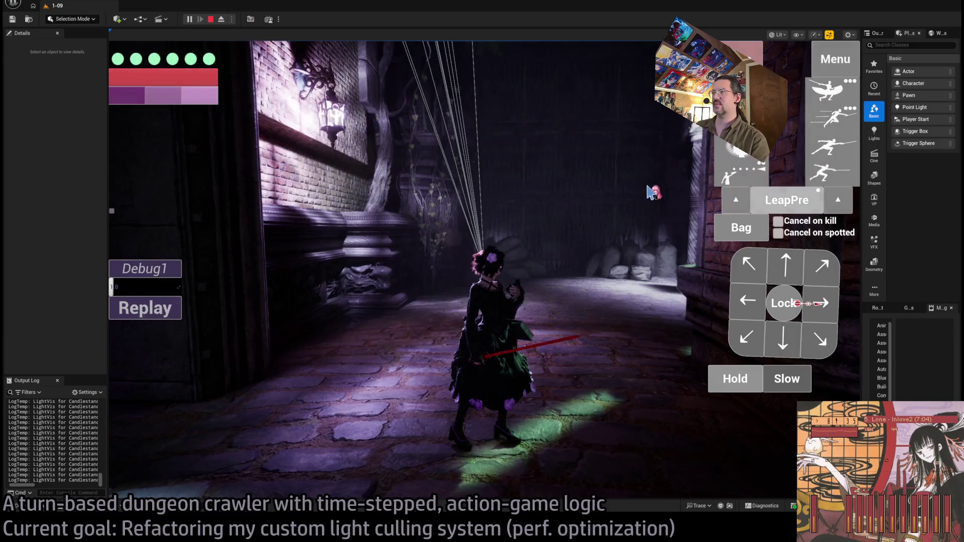
pyautogui.moveTo(673, 208); pyautogui.dragTo(261, 236)
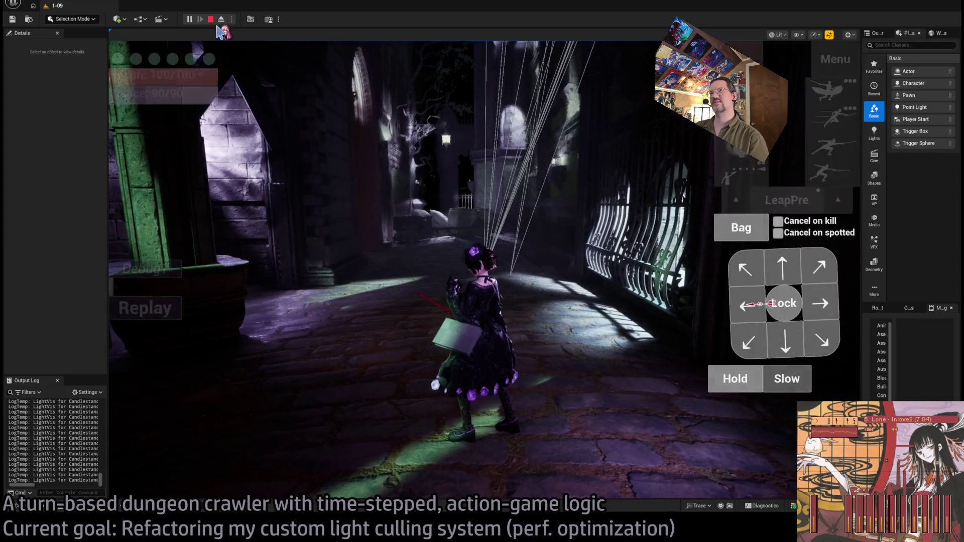
pyautogui.click(211, 19)
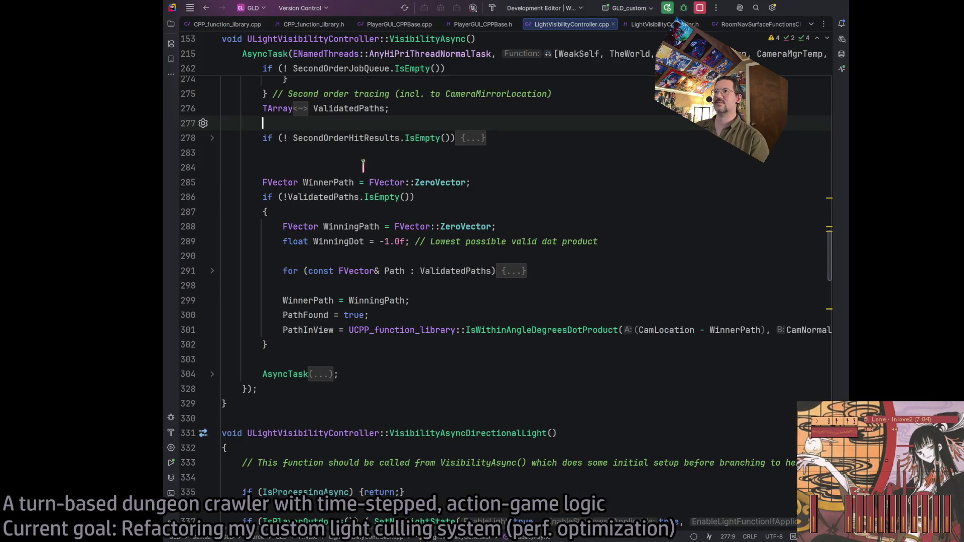
# Collapse the AsyncTask block at line 215 in VisibilityAsync.
pyautogui.scroll(15, 420, 286)
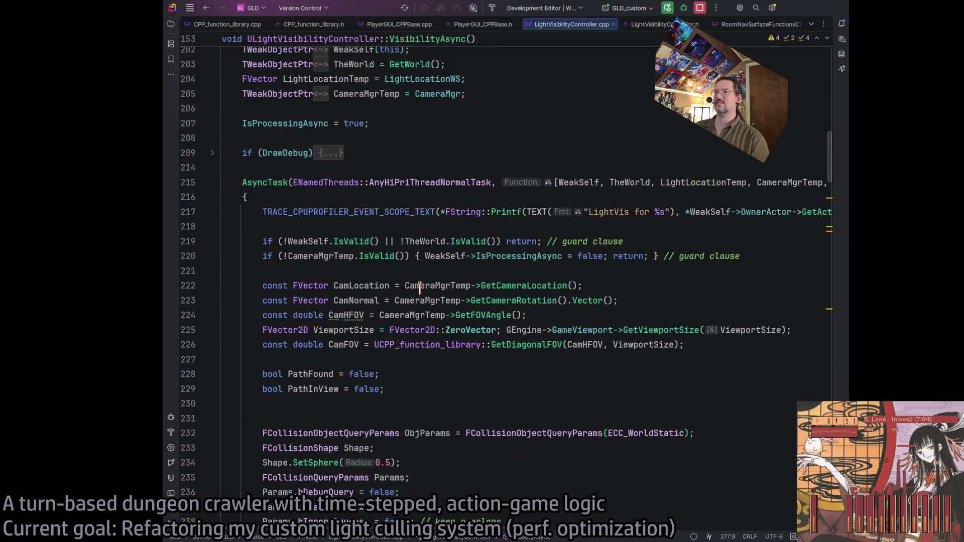
pyautogui.scroll(7, 420, 289)
pyautogui.scroll(-7, 343, 285)
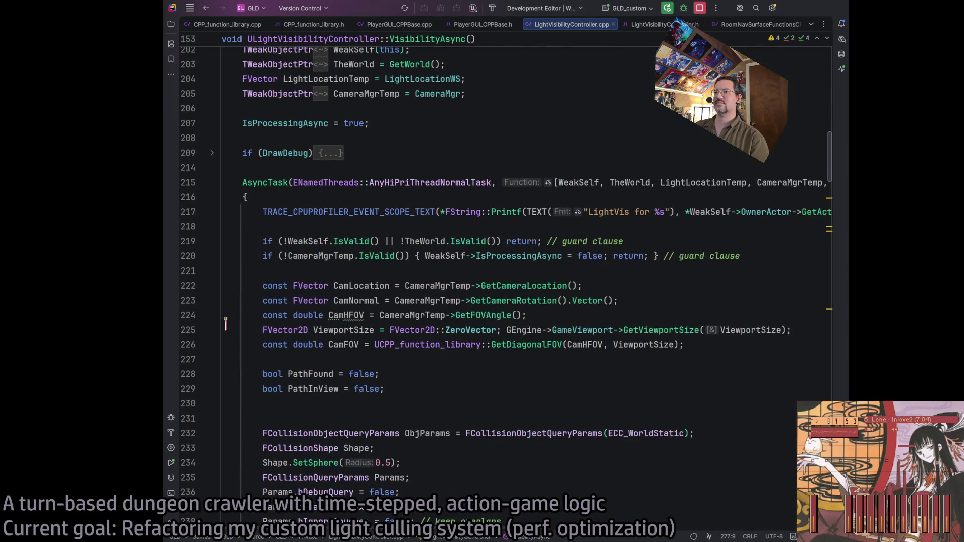
pyautogui.click(214, 186)
# Scroll down to HandleCameraAngleChanged and select its function name.
pyautogui.scroll(-15, 331, 256)
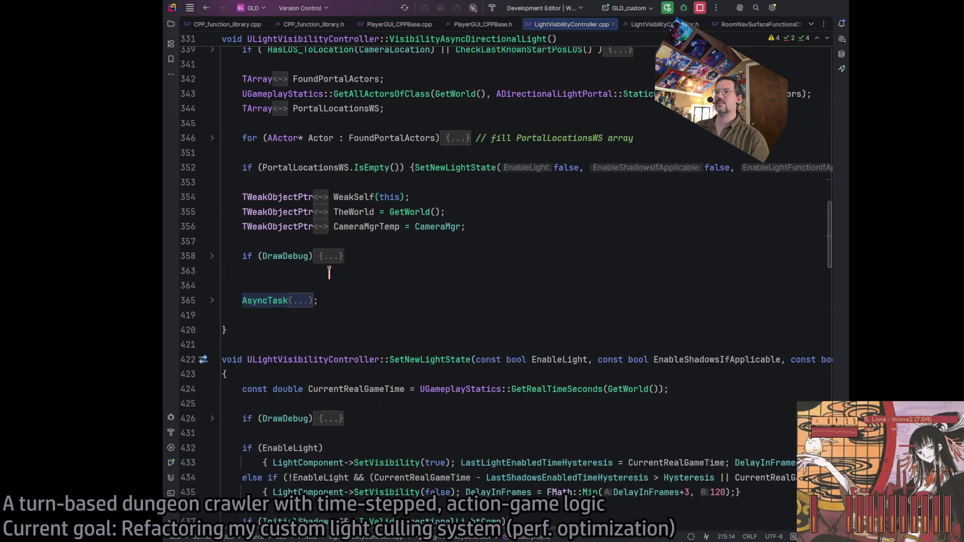
pyautogui.scroll(-5, 334, 271)
pyautogui.scroll(20, 327, 286)
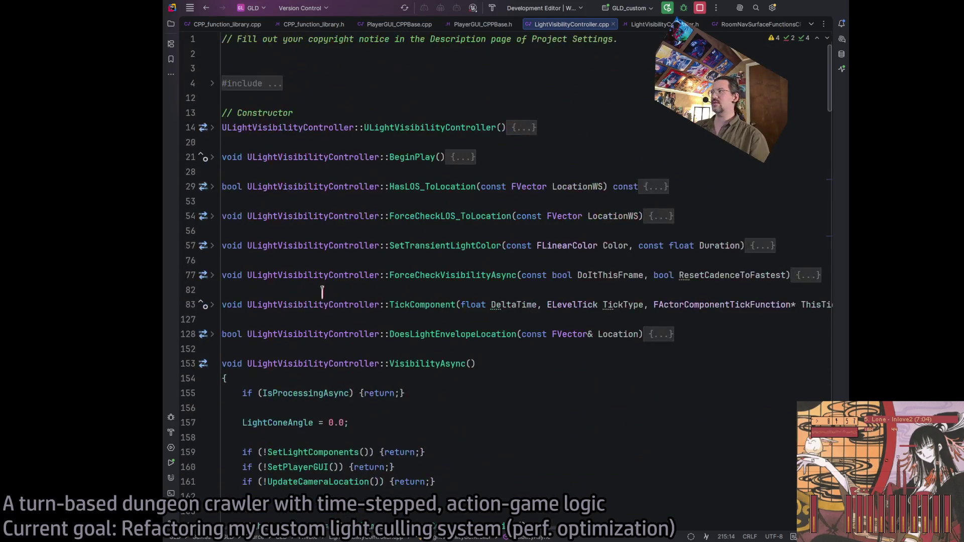
pyautogui.scroll(-10, 324, 300)
pyautogui.scroll(-20, 326, 301)
pyautogui.scroll(5, 334, 302)
pyautogui.scroll(-5, 342, 303)
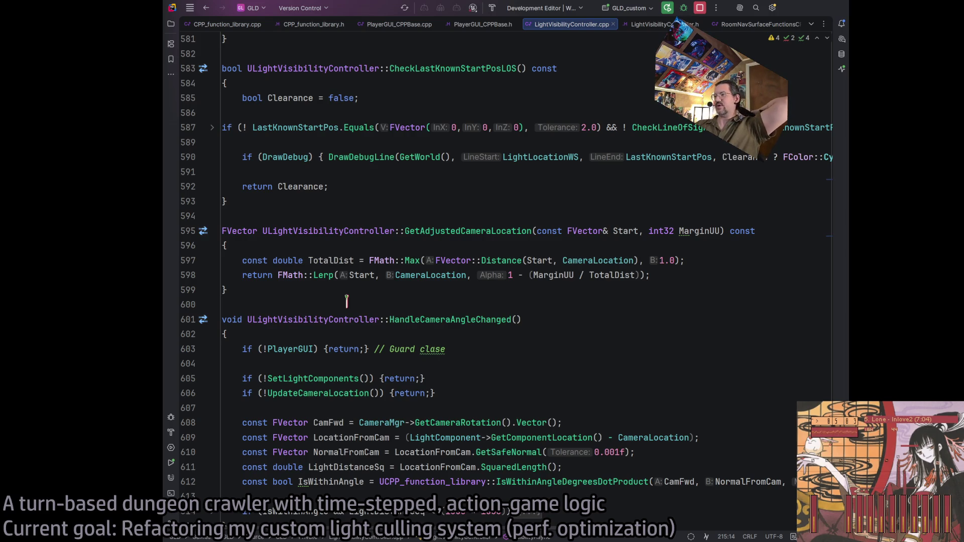
pyautogui.scroll(-5, 347, 295)
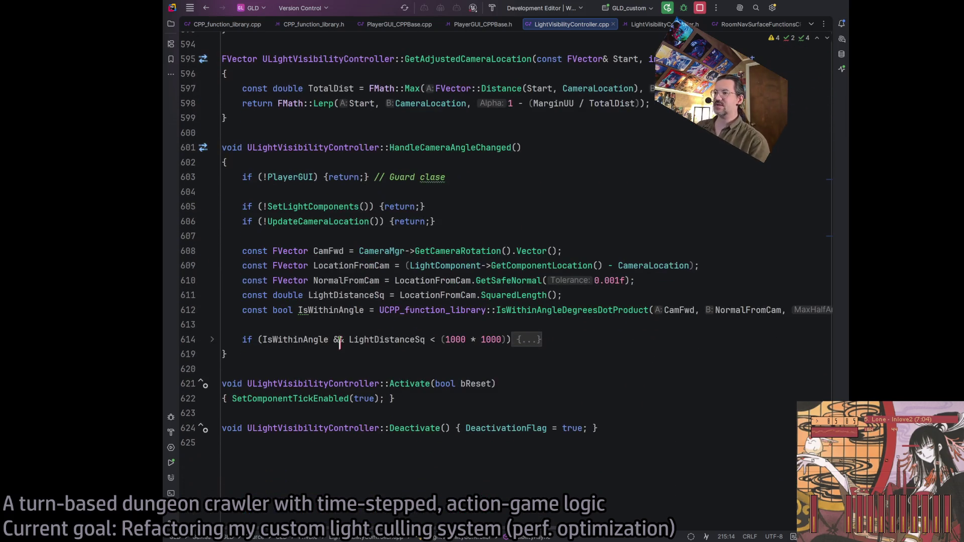
pyautogui.scroll(6, 374, 340)
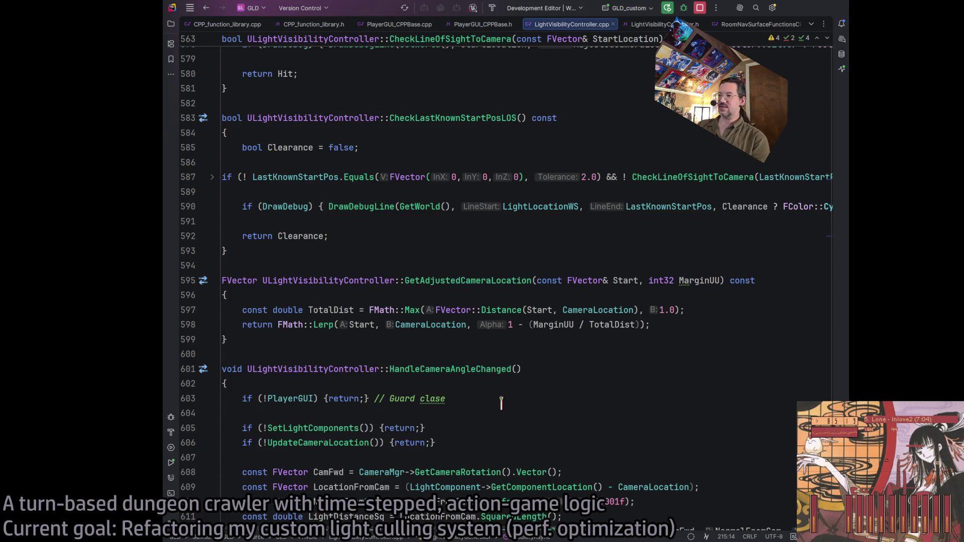
pyautogui.scroll(-3, 307, 276)
pyautogui.doubleClick(453, 221)
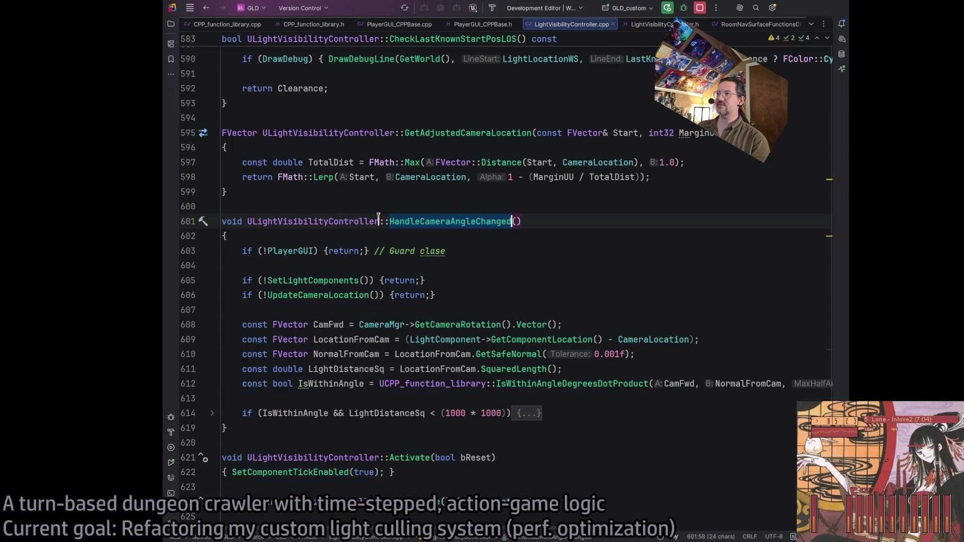
# Change the camera angle threshold in HandleCameraAngleChanged from 50 to 80 degrees.
pyautogui.click(368, 250)
pyautogui.doubleClick(445, 220)
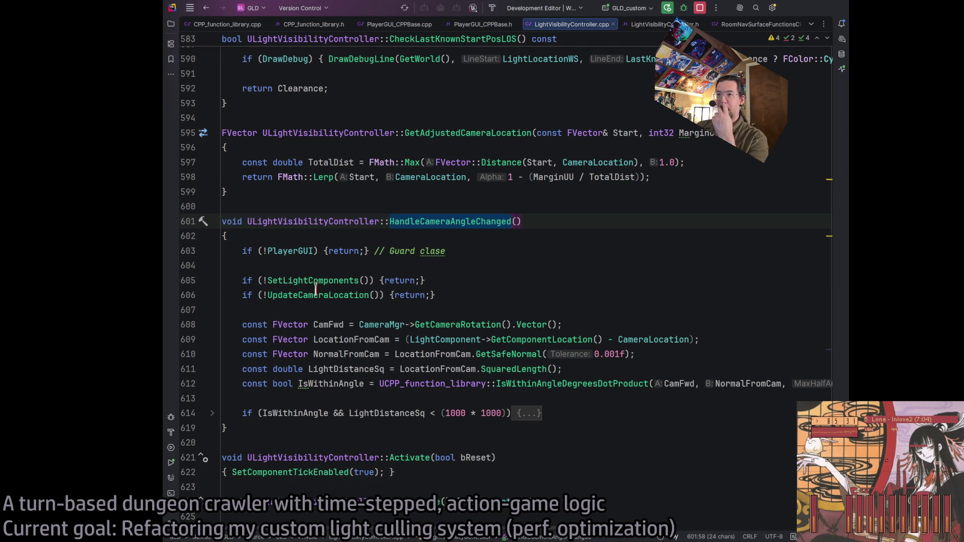
pyautogui.scroll(-3, 578, 376)
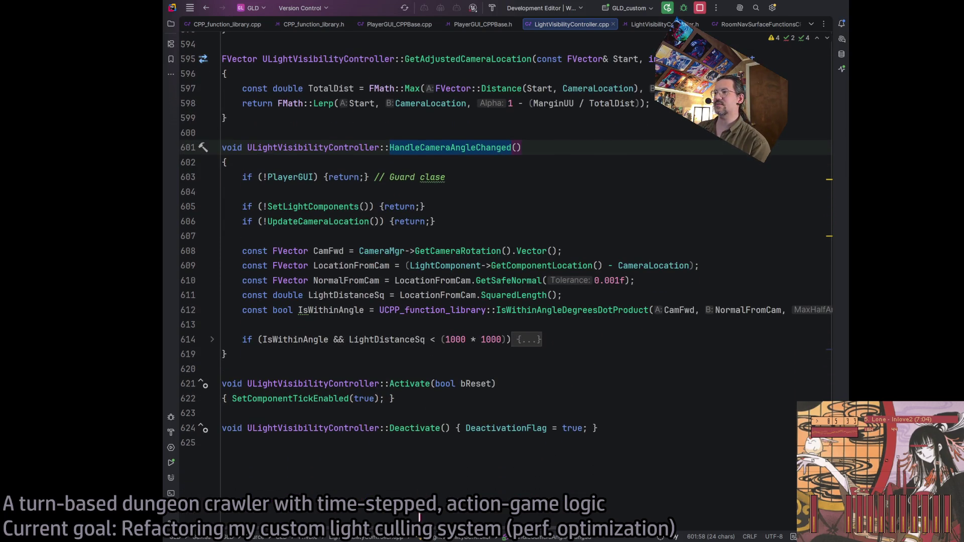
pyautogui.hscroll(5, 531, 519)
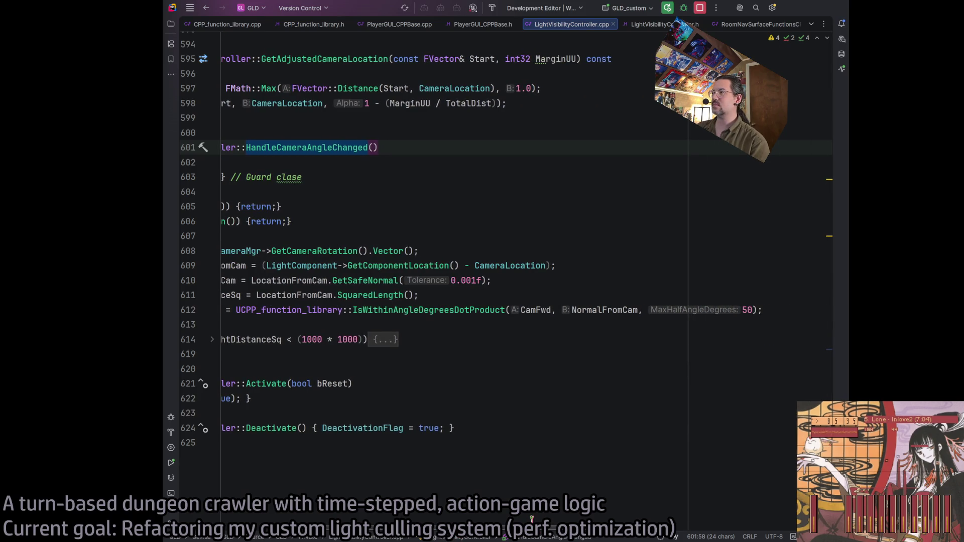
pyautogui.doubleClick(746, 310)
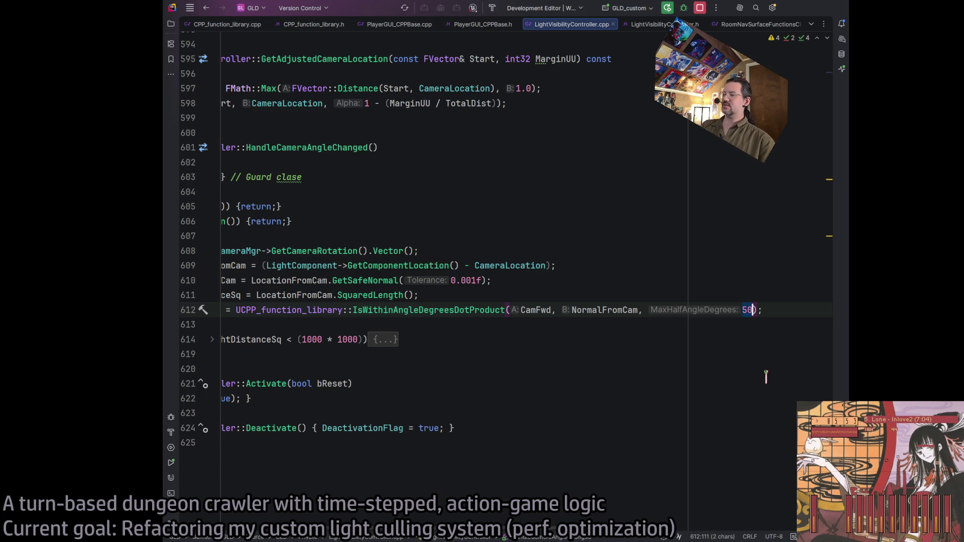
pyautogui.write('80')
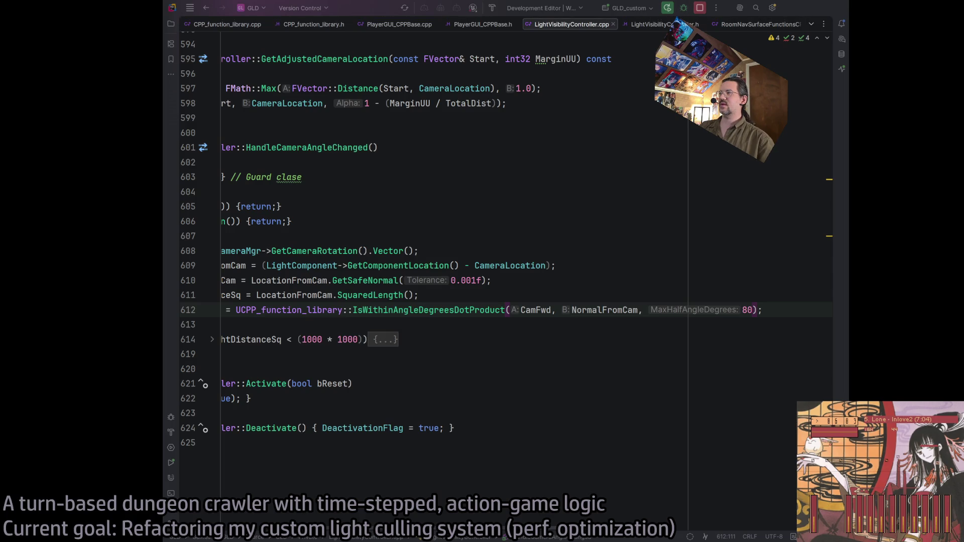
pyautogui.press('End')
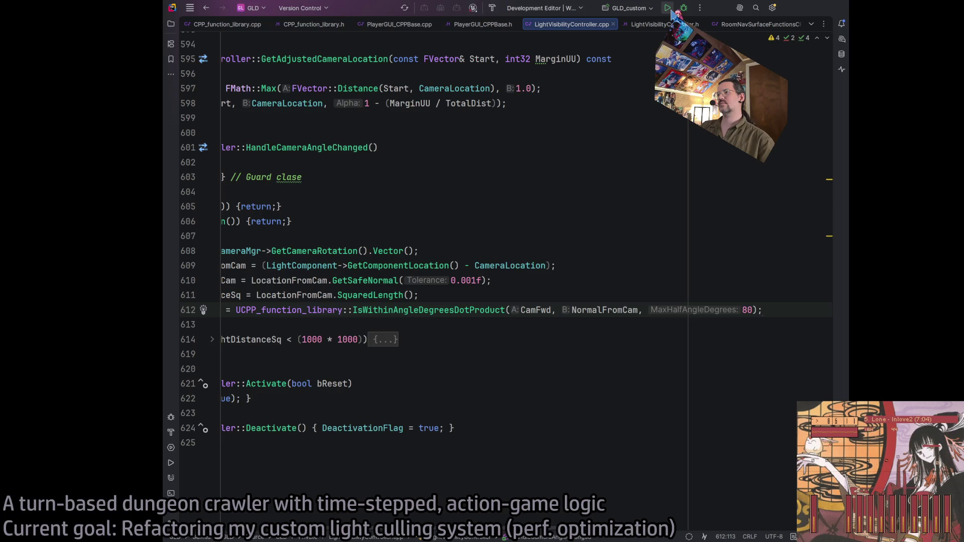
# Build and launch the editor with the change, then close the run output panel.
pyautogui.click(669, 8)
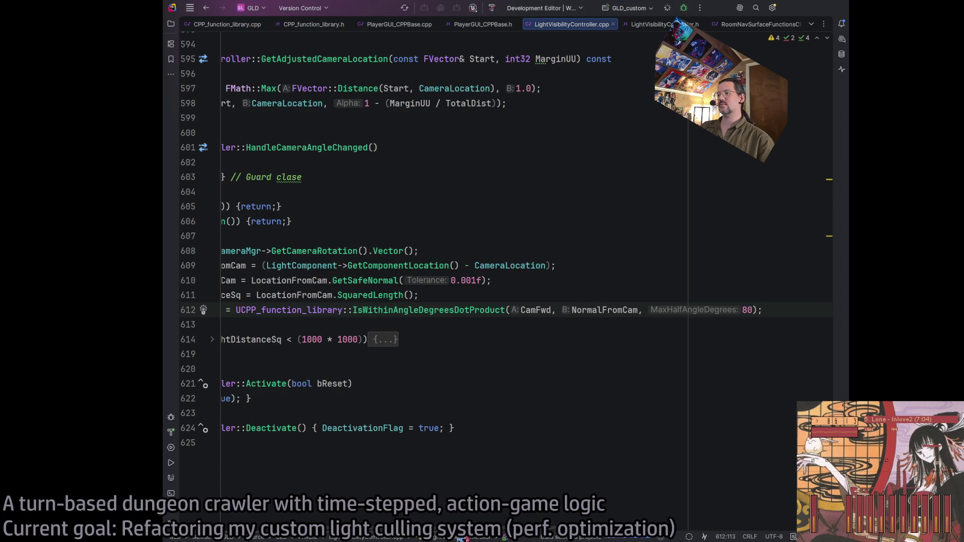
pyautogui.hscroll(-5, 424, 446)
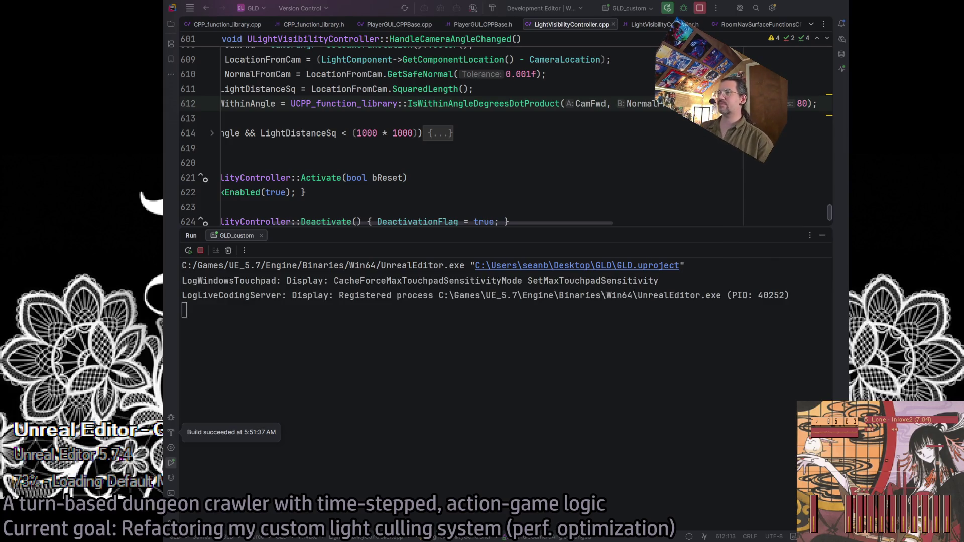
pyautogui.hotkey('shift', 'Escape')
# Unfold the HandleCameraAngleChanged block to inspect its ForceCheckVisibilityAsync call, then hide Rider.
pyautogui.hscroll(-3, 333, 516)
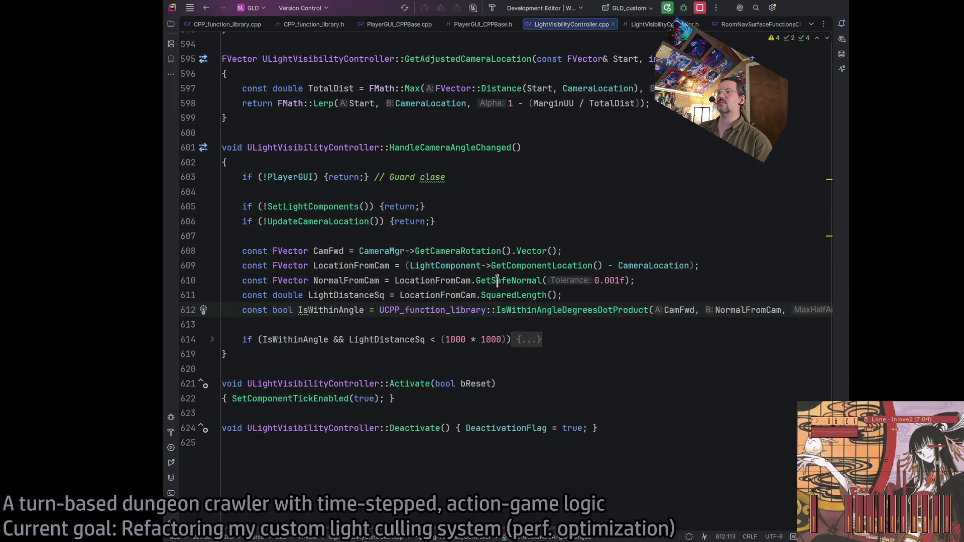
pyautogui.doubleClick(346, 280)
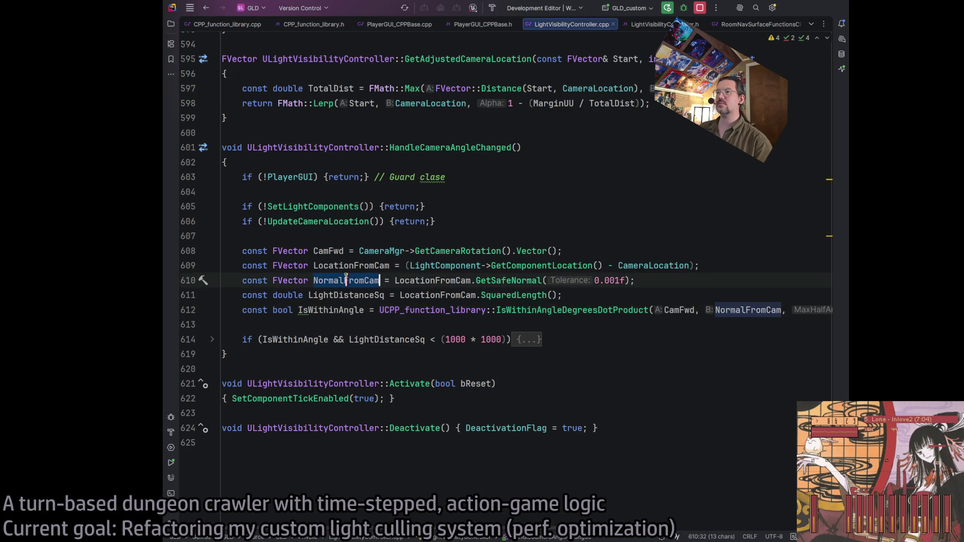
pyautogui.click(213, 341)
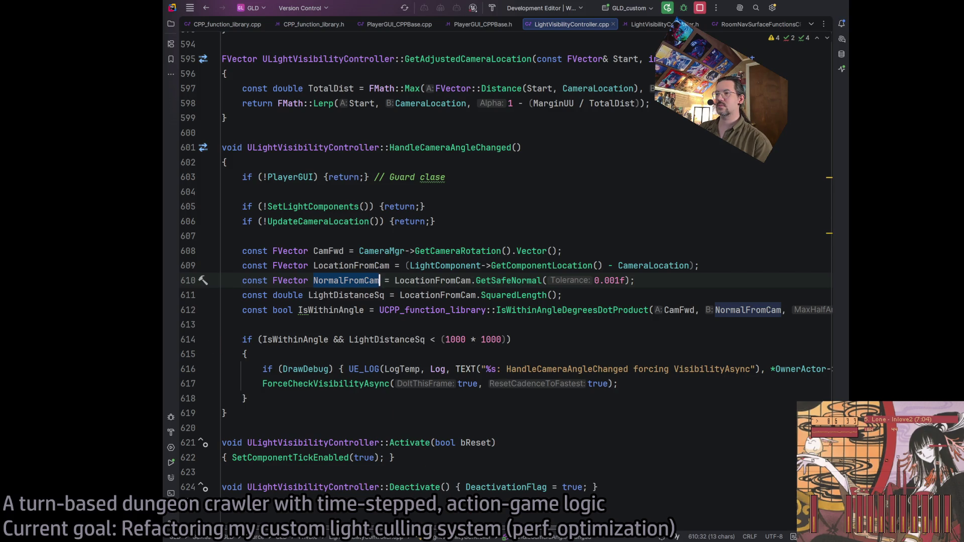
pyautogui.hscroll(5, 527, 266)
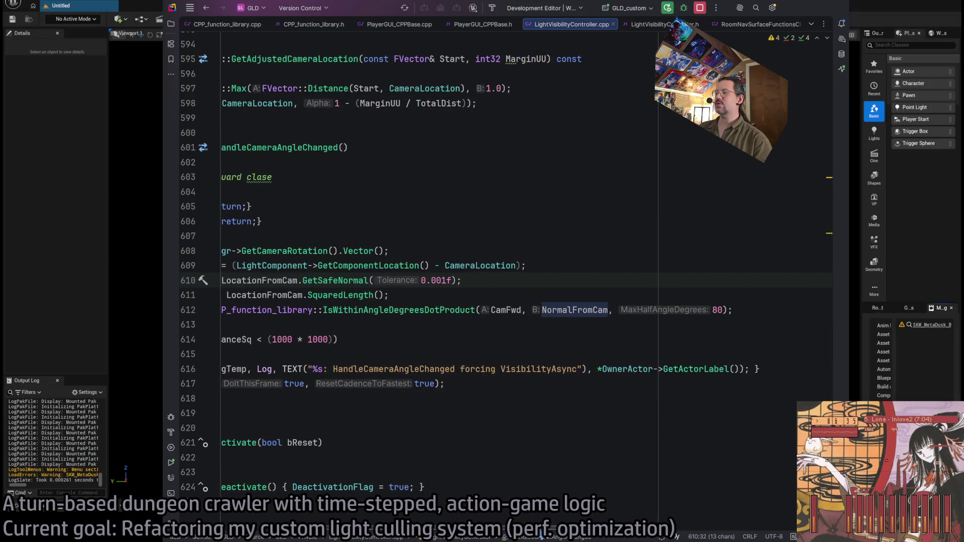
pyautogui.click(728, 353)
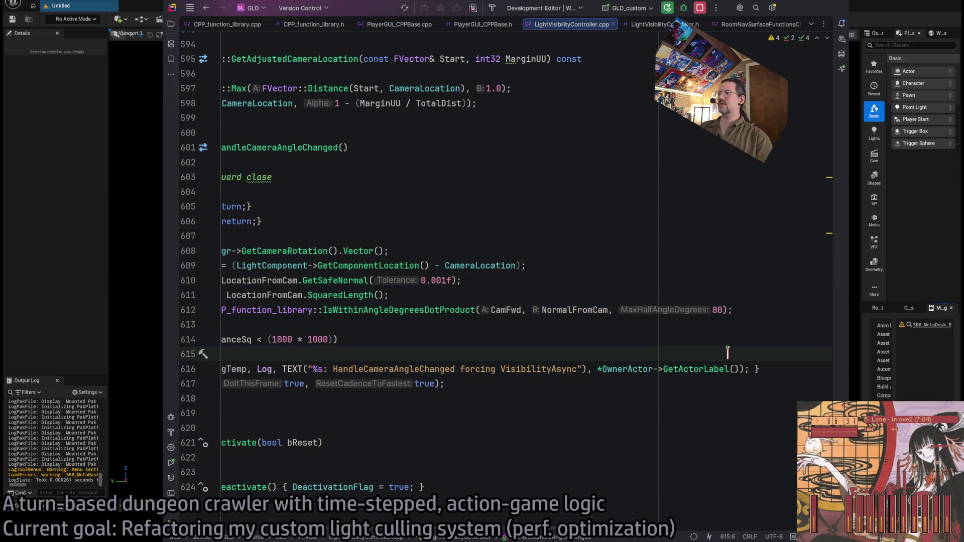
pyautogui.click(714, 309)
pyautogui.press('Down')
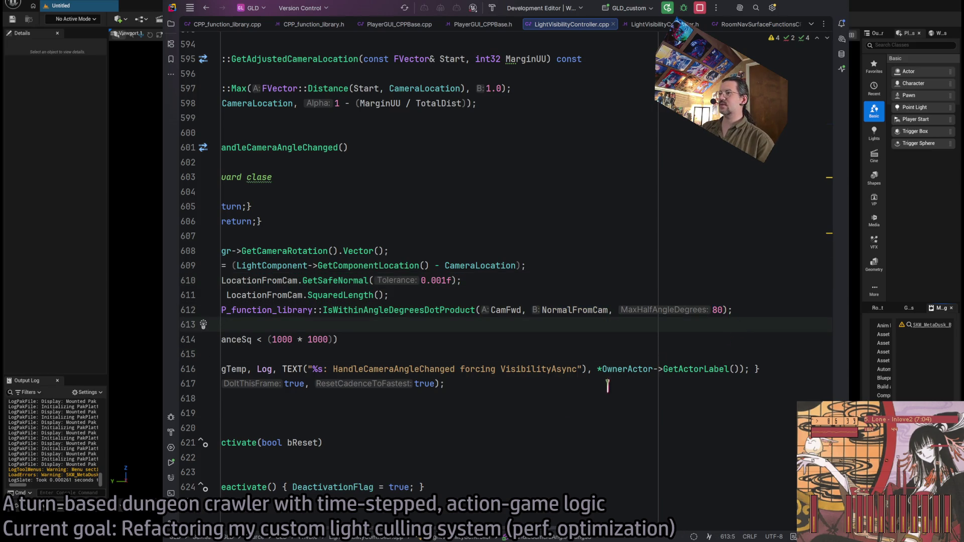
pyautogui.hscroll(-5, 315, 361)
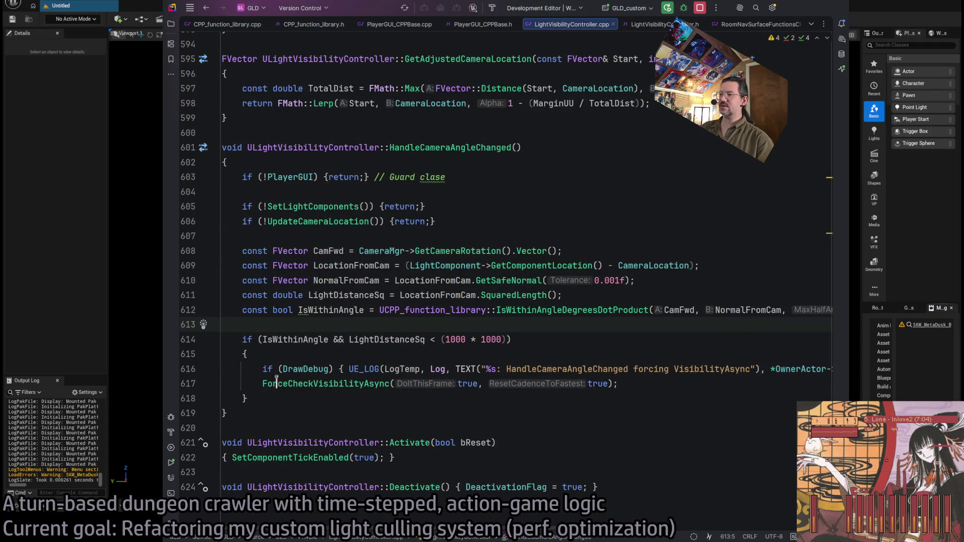
pyautogui.click(276, 382)
pyautogui.click(325, 399)
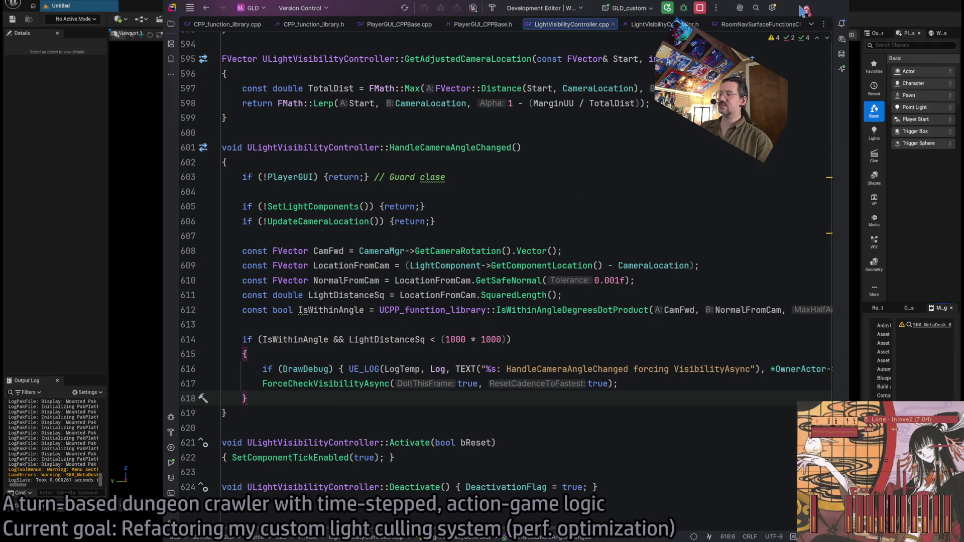
pyautogui.click(806, 8)
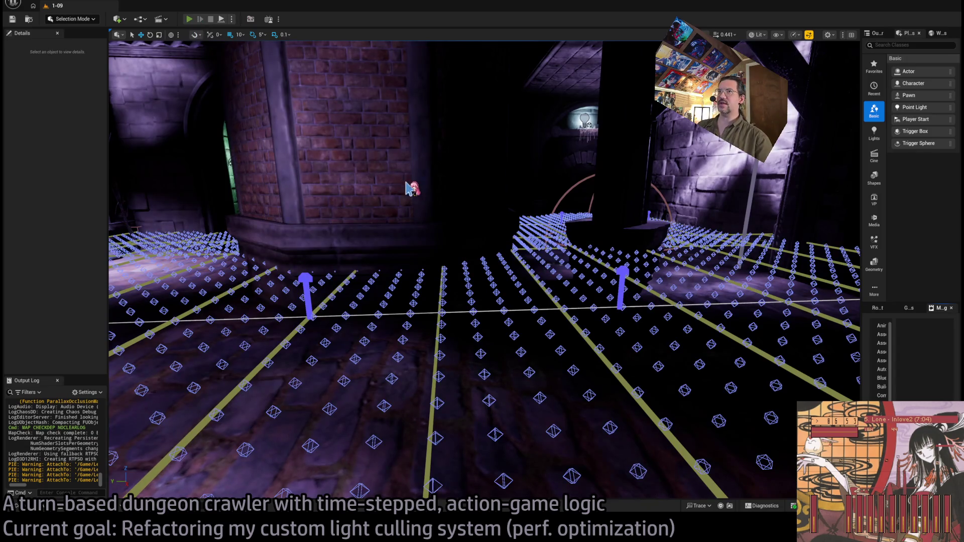
pyautogui.hotkey('alt', 'p')
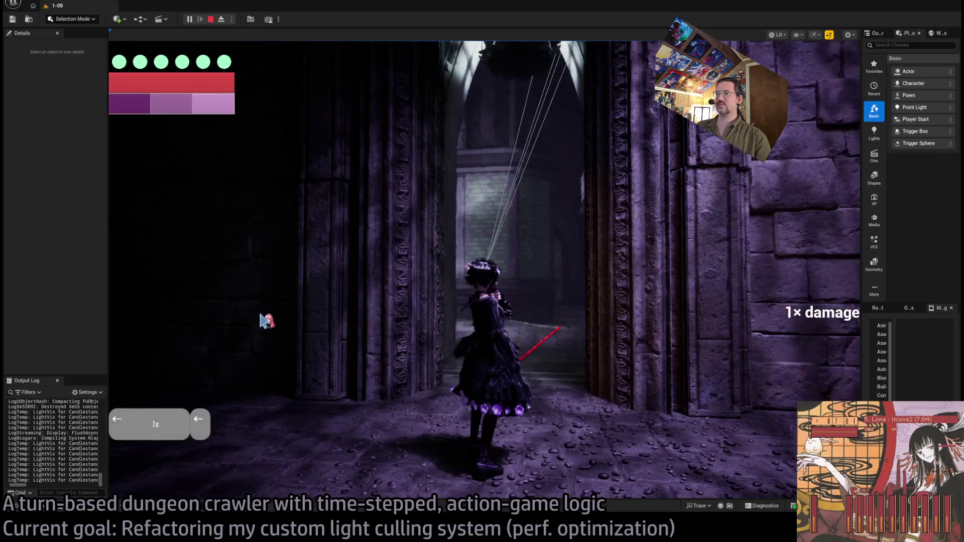
pyautogui.press('Escape')
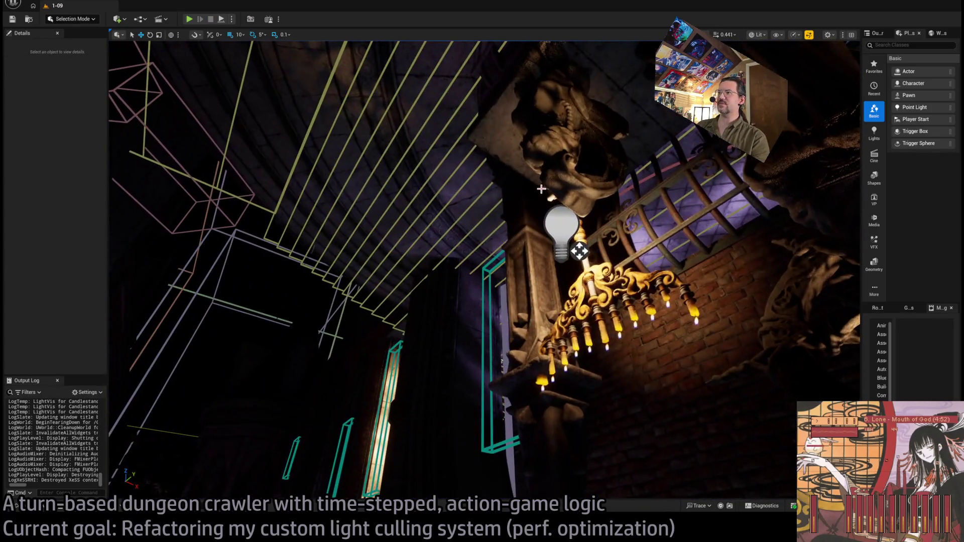
# Uncheck Debug Light on the Candlestand2 chandelier light in Details and play with Alt+P.
pyautogui.click(578, 249)
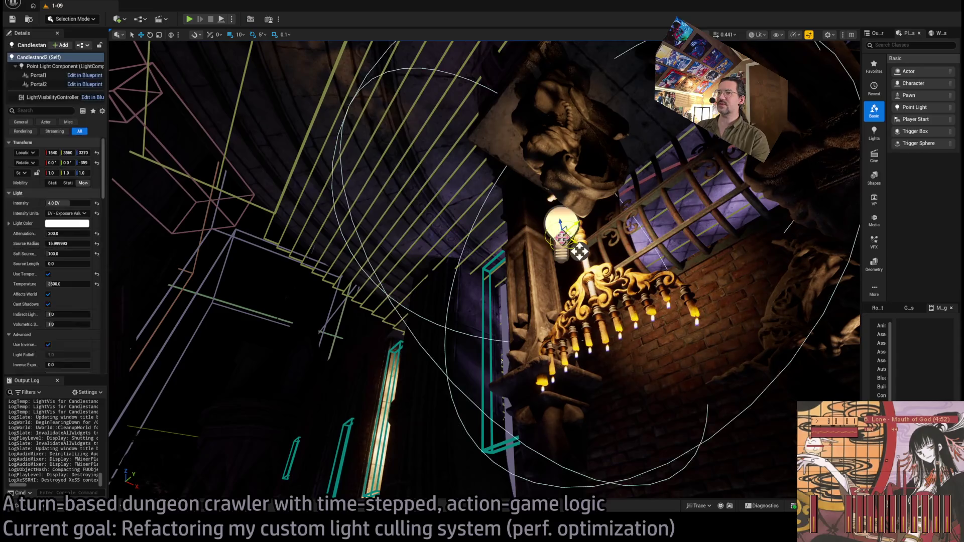
pyautogui.scroll(-10, 91, 276)
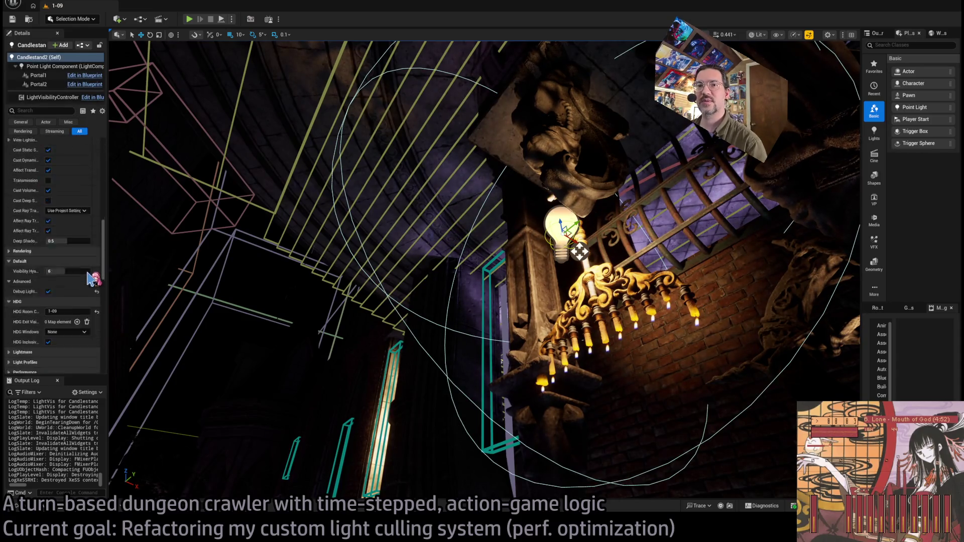
pyautogui.scroll(-3, 90, 278)
pyautogui.click(49, 172)
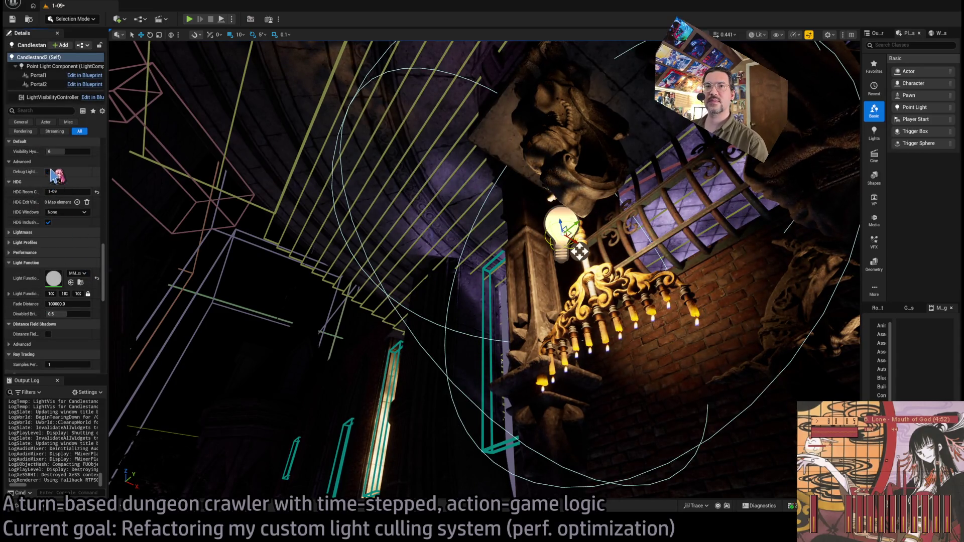
pyautogui.hotkey('alt', 'p')
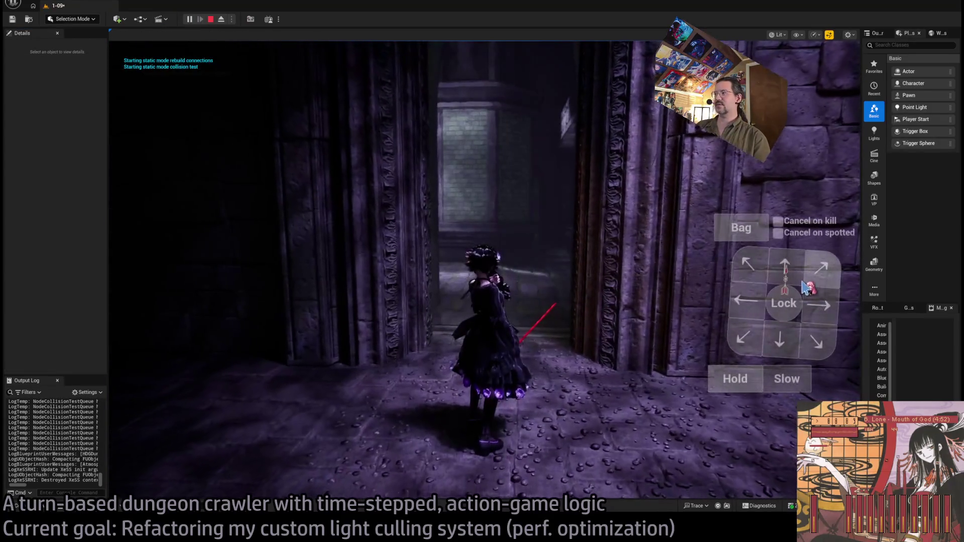
# Queue timed Left and H actions, then swing the camera toward the right wall.
pyautogui.press('Left')
pyautogui.press('Left')
pyautogui.press('h')
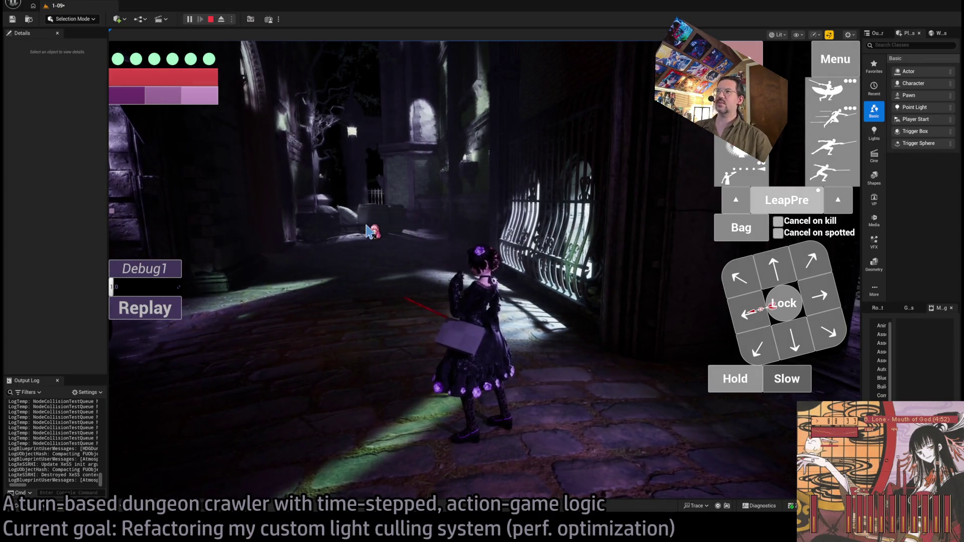
pyautogui.moveTo(321, 257)
pyautogui.mouseDown()
pyautogui.moveTo(691, 248)
pyautogui.moveTo(673, 264)
pyautogui.moveTo(276, 279)
pyautogui.moveTo(402, 217)
pyautogui.moveTo(351, 101)
pyautogui.mouseUp()
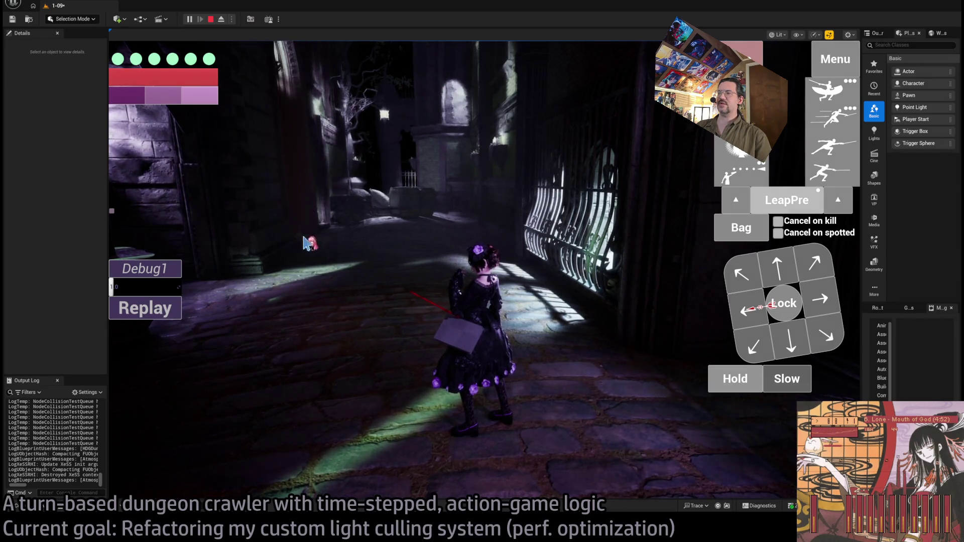
# Advance the character down the corridor to the iron gates, raising the damage bonus to 0.9x.
pyautogui.click(430, 200)
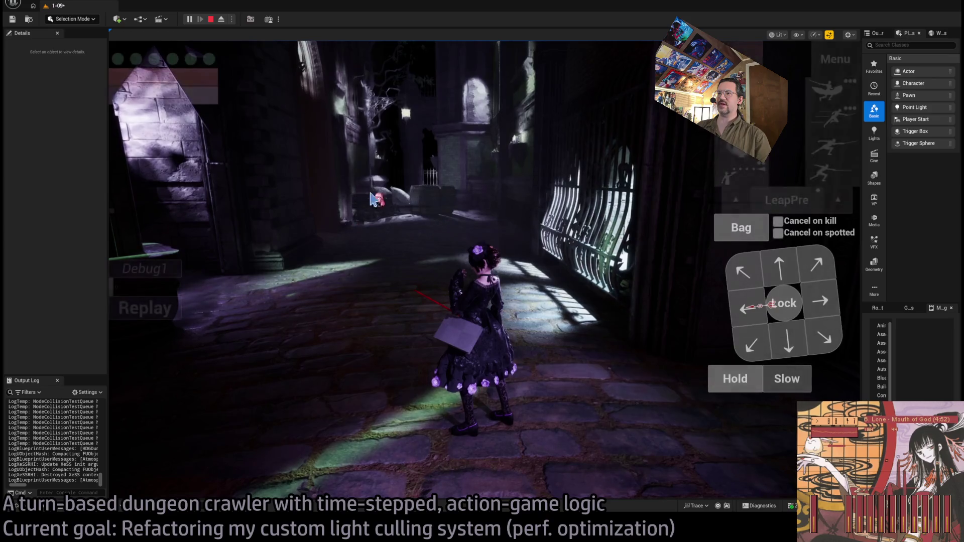
pyautogui.click(480, 245)
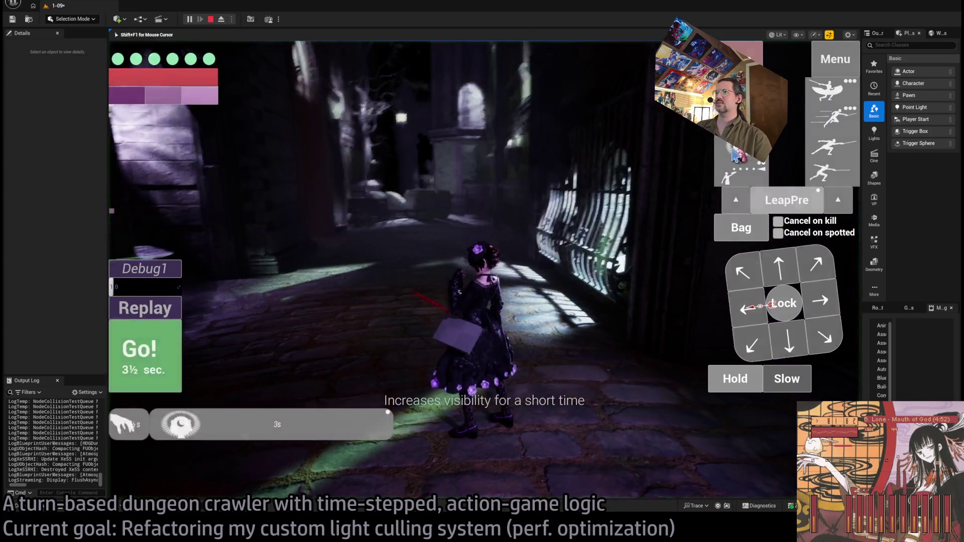
pyautogui.click(154, 365)
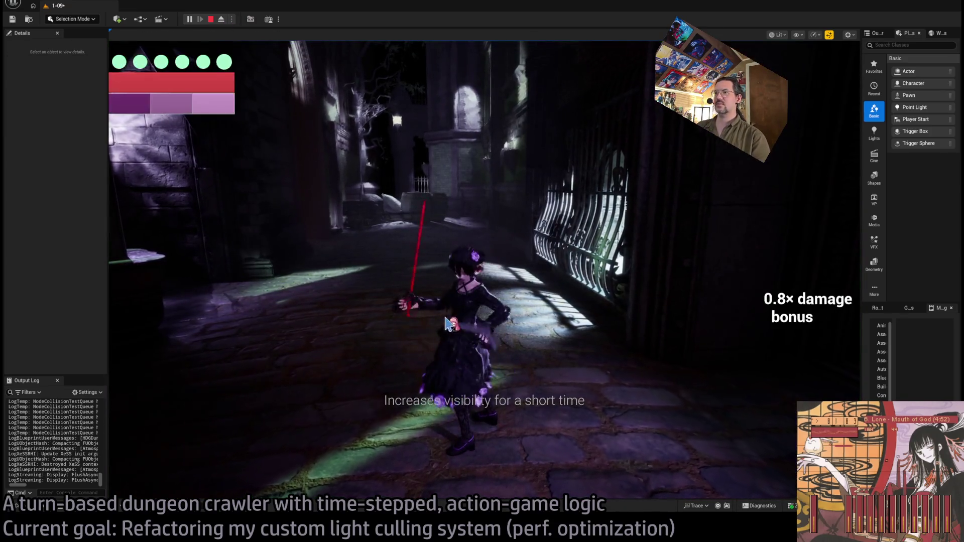
pyautogui.click(466, 298)
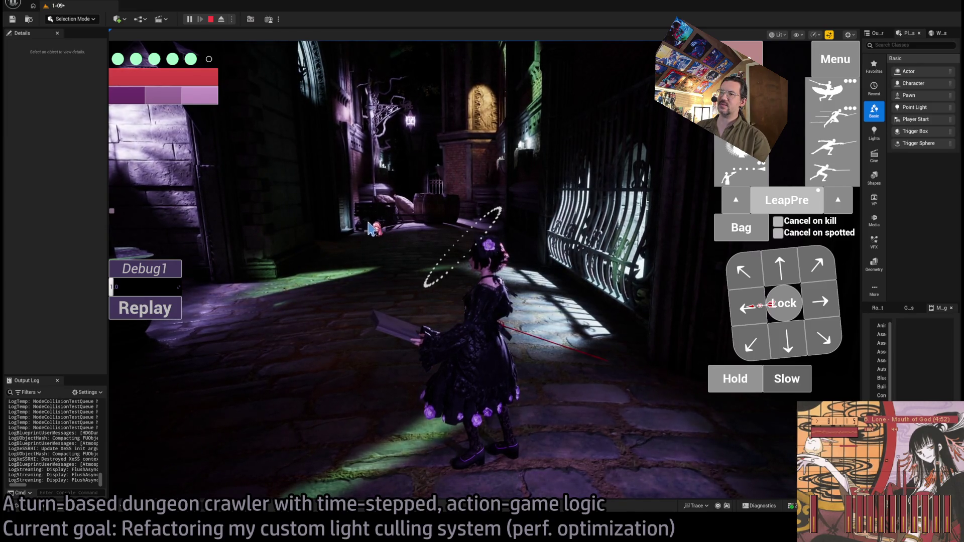
pyautogui.click(430, 260)
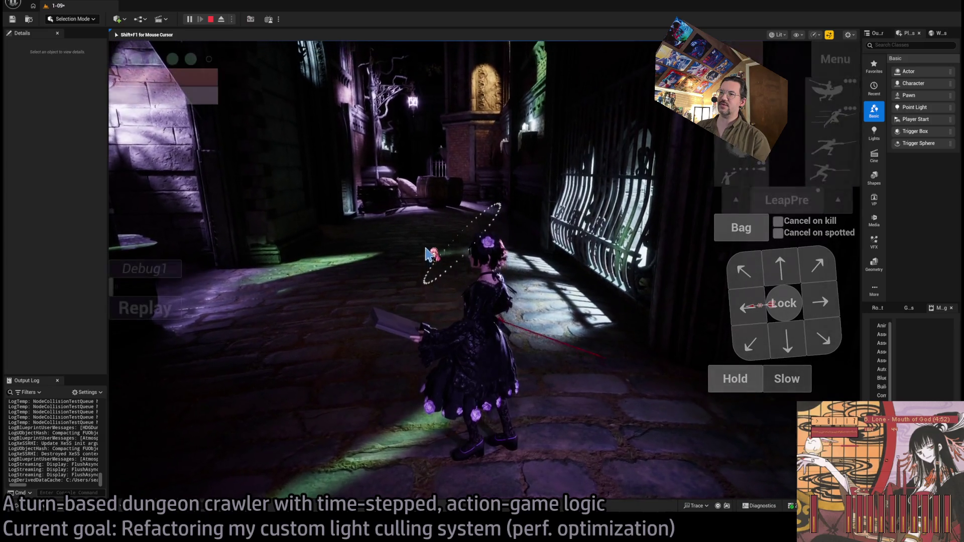
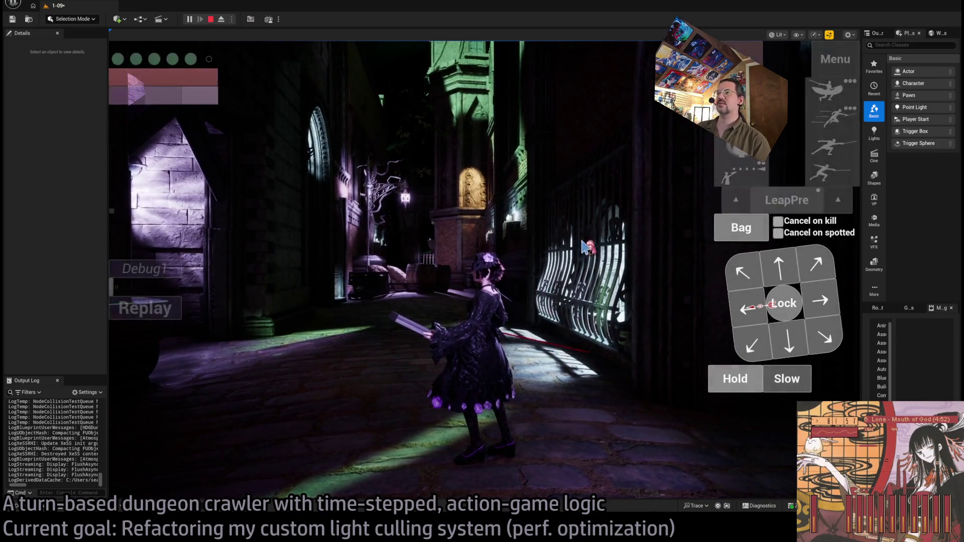
# Eject from the character, re-possess it, then stop the play session with Esc.
pyautogui.click(221, 19)
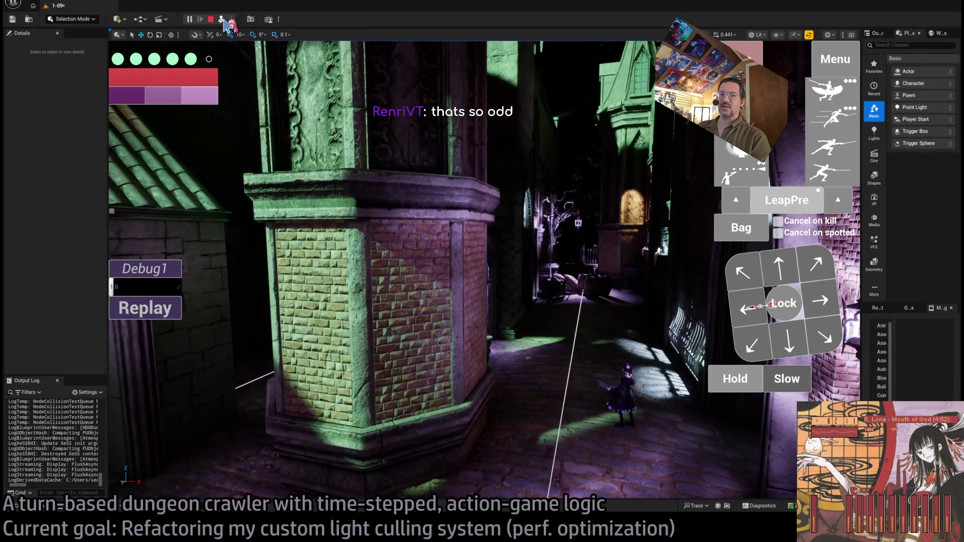
pyautogui.click(221, 20)
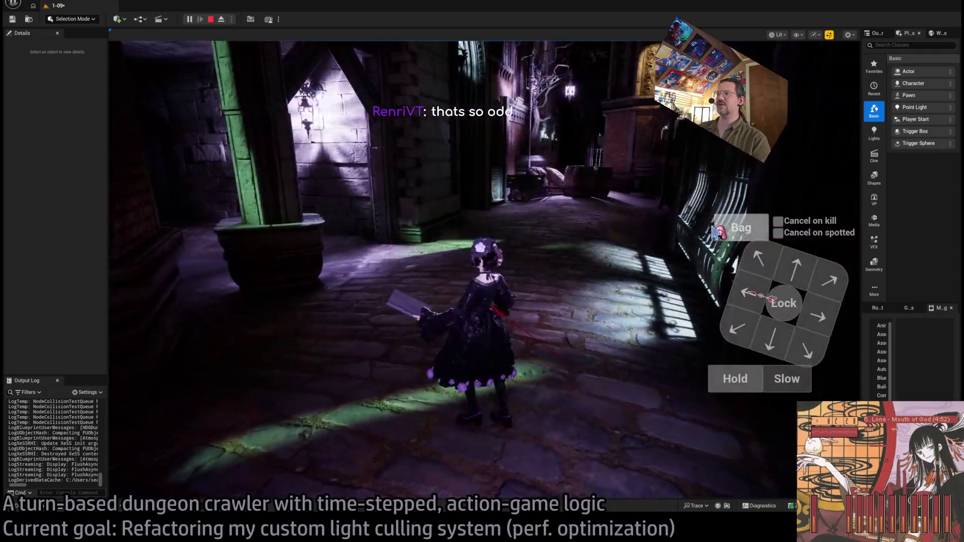
pyautogui.click(572, 232)
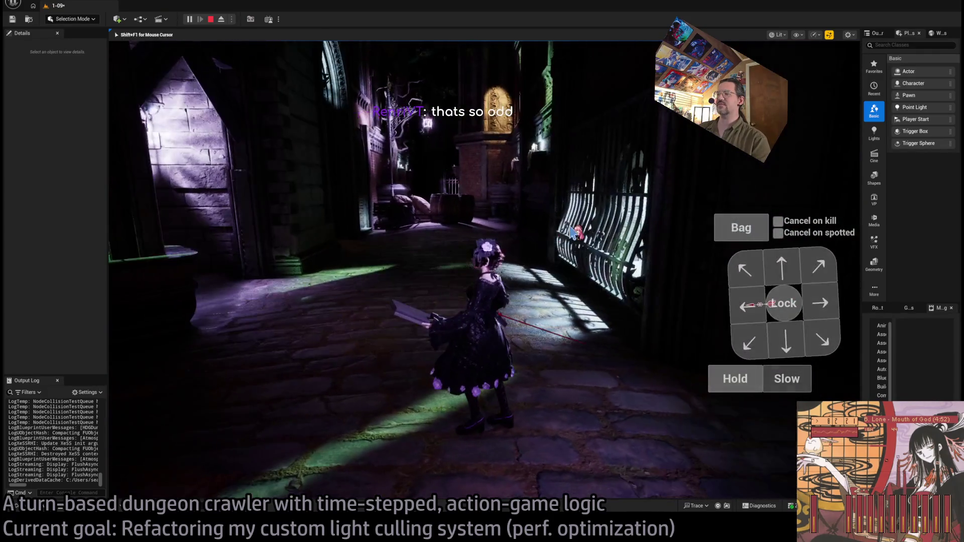
pyautogui.press('Escape')
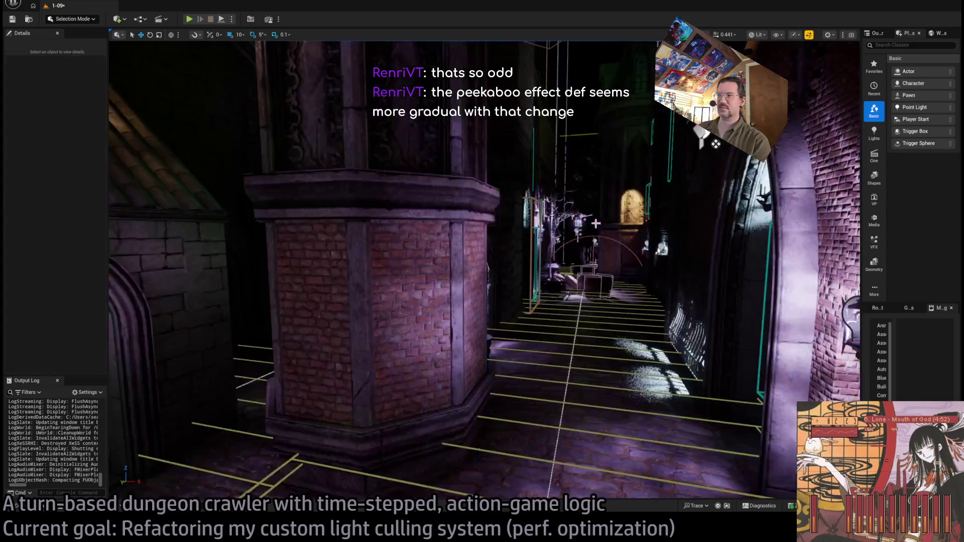
# Select and frame Room_SpotLight8, then enable Debug Light Visibility in its Details.
pyautogui.press('f')
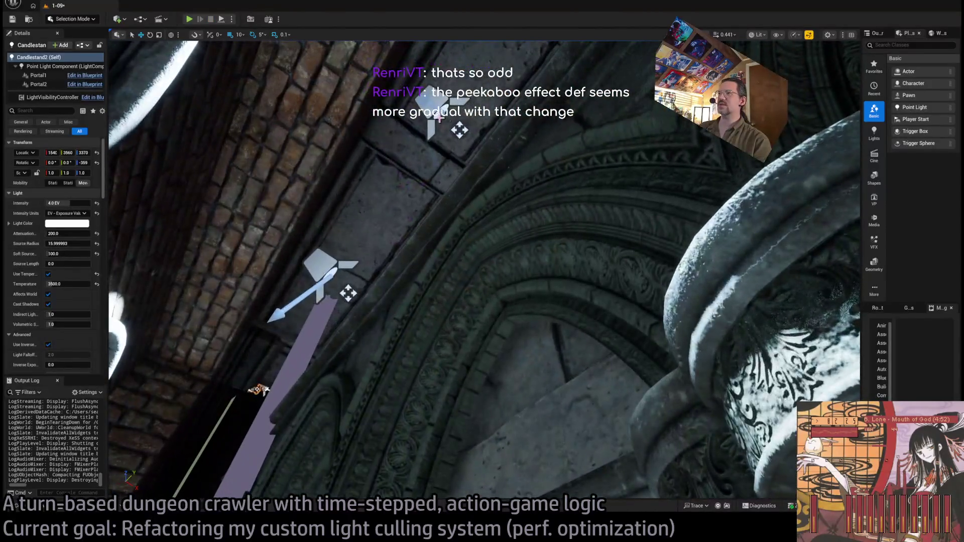
pyautogui.click(258, 390)
pyautogui.press('f')
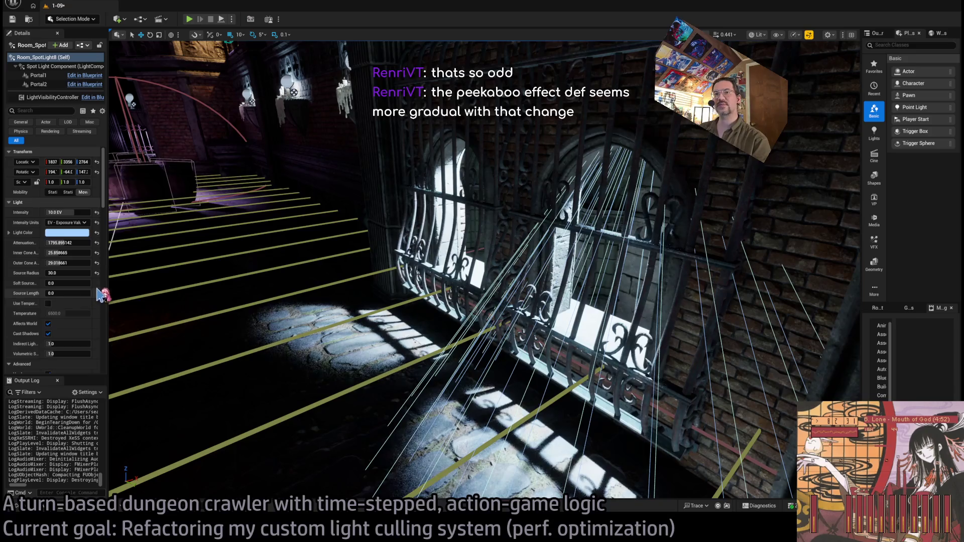
pyautogui.moveTo(110, 274); pyautogui.dragTo(229, 276)
pyautogui.scroll(-10, 130, 291)
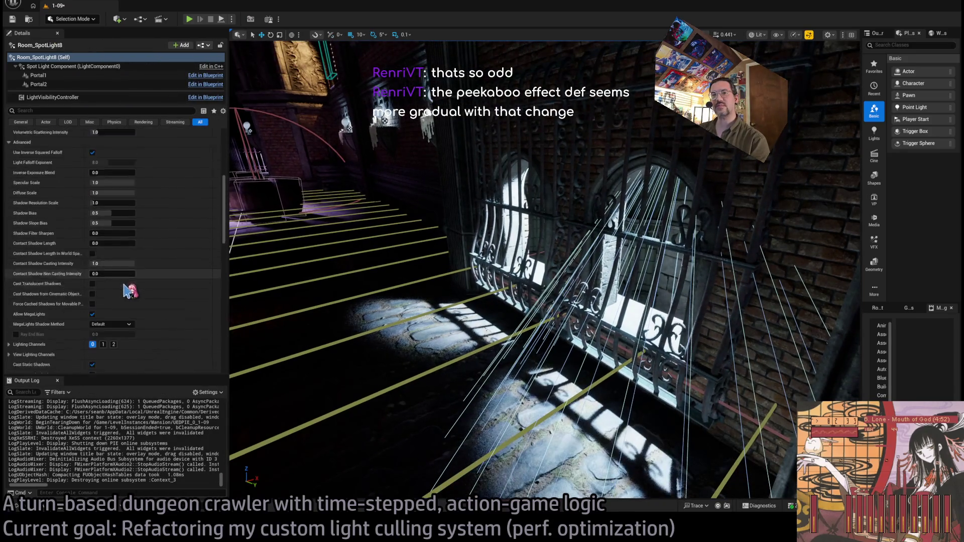
pyautogui.scroll(-5, 129, 291)
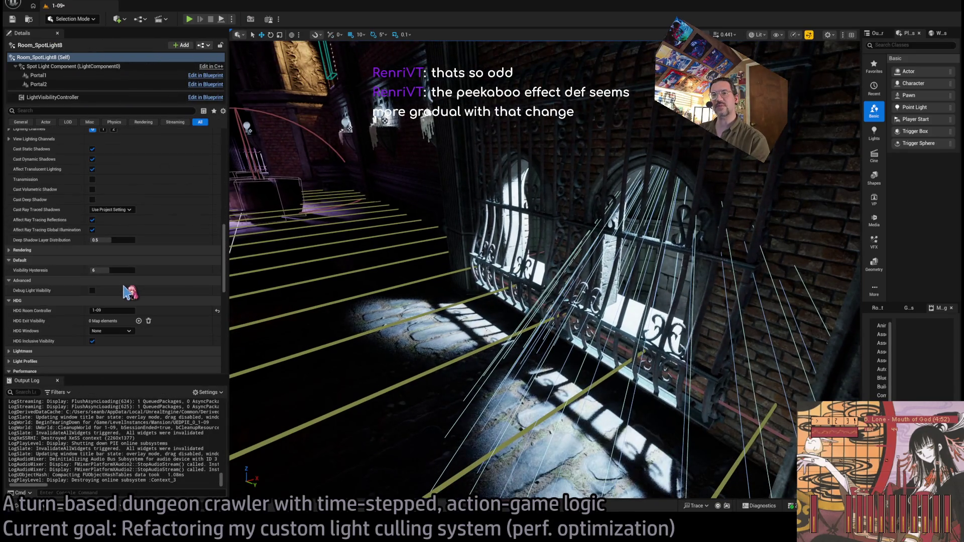
pyautogui.click(92, 291)
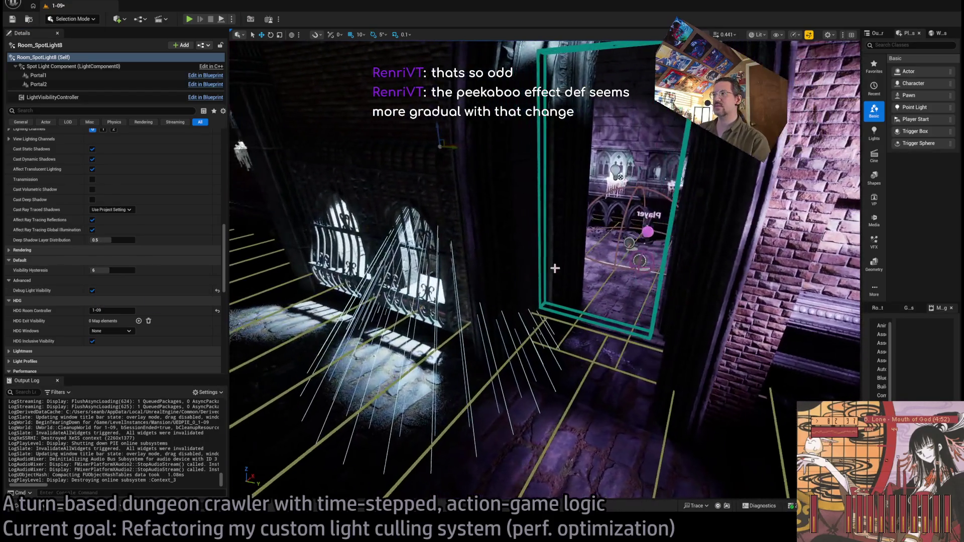
# Drag Spawn_marker2 onto the nearby floor and start a play session.
pyautogui.click(645, 256)
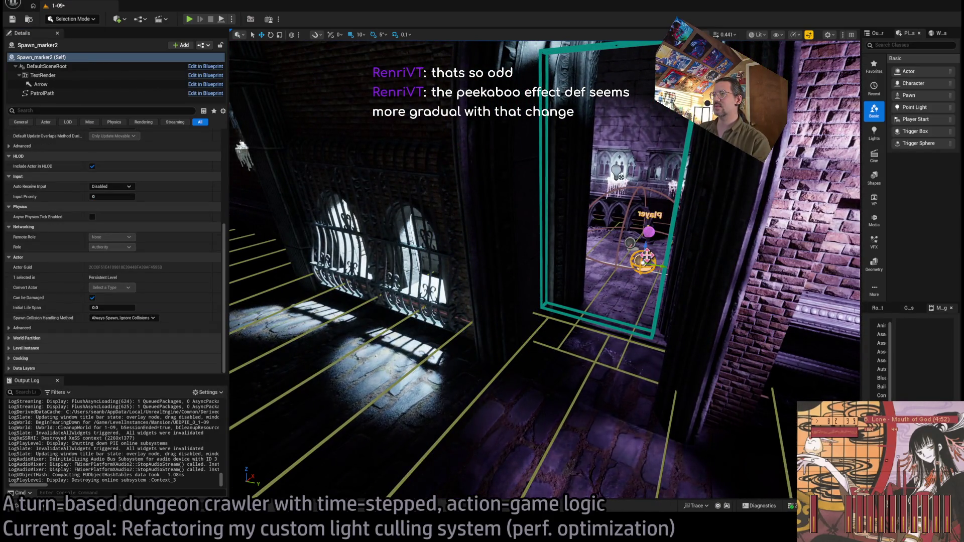
pyautogui.moveTo(646, 256); pyautogui.dragTo(435, 305)
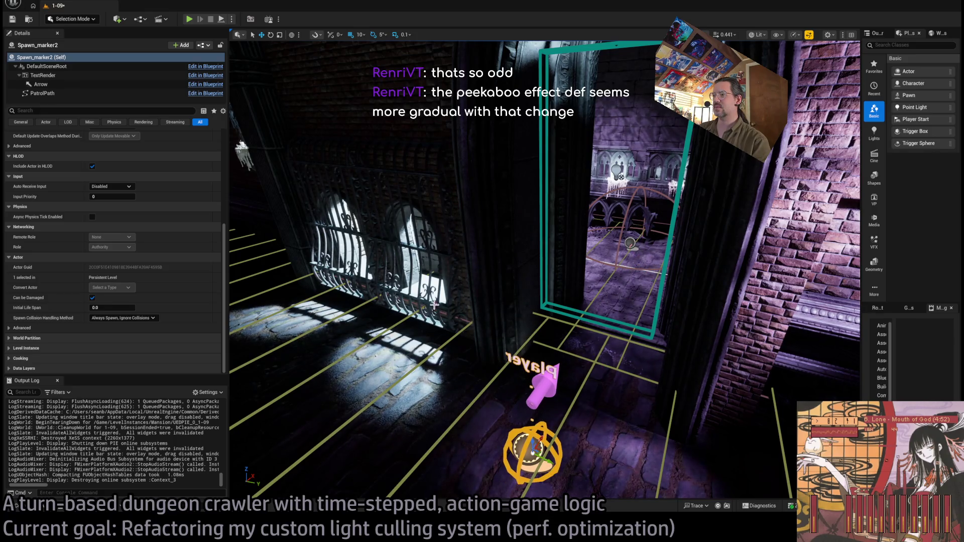
pyautogui.click(189, 19)
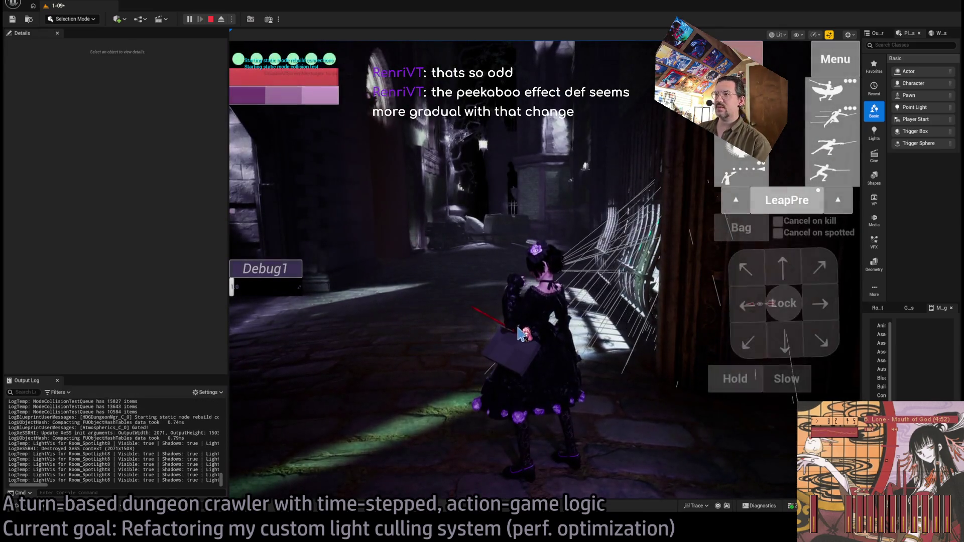
# Orbit the game camera around the character to view the spotlight's trace lines, then eject and stop play.
pyautogui.click(522, 334)
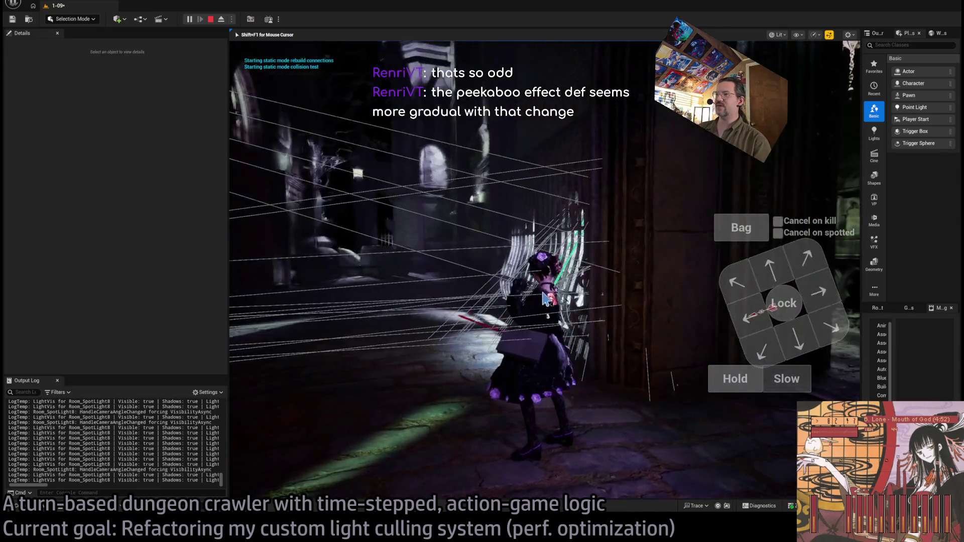
pyautogui.hotkey('shift', 'F1')
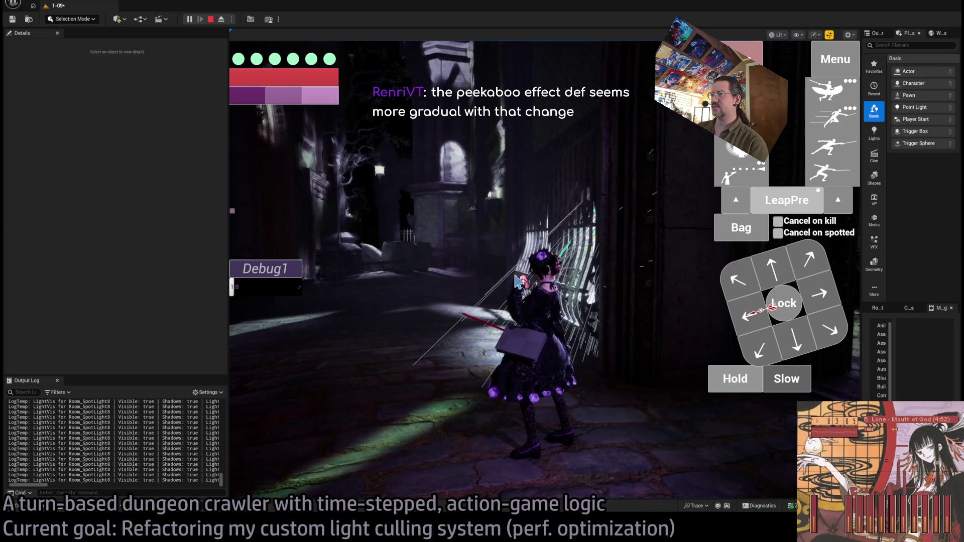
pyautogui.click(519, 291)
pyautogui.moveTo(540, 311)
pyautogui.mouseDown()
pyautogui.moveTo(547, 271)
pyautogui.moveTo(441, 285)
pyautogui.mouseUp()
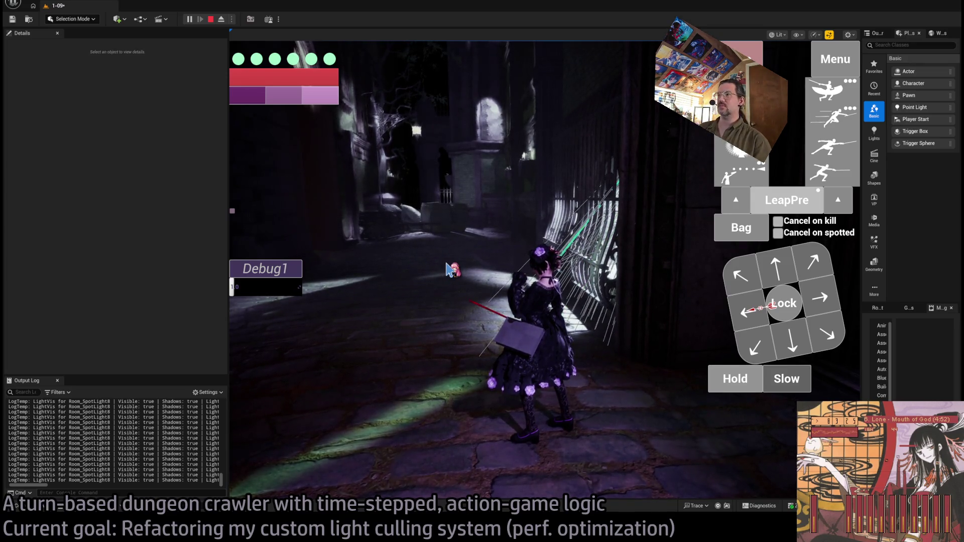
pyautogui.click(449, 270)
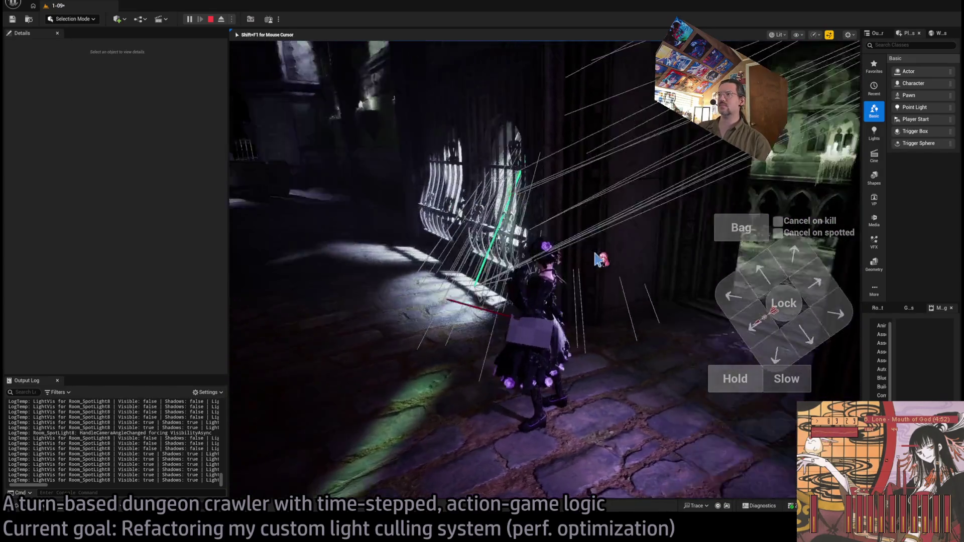
pyautogui.hotkey('shift', 'F1')
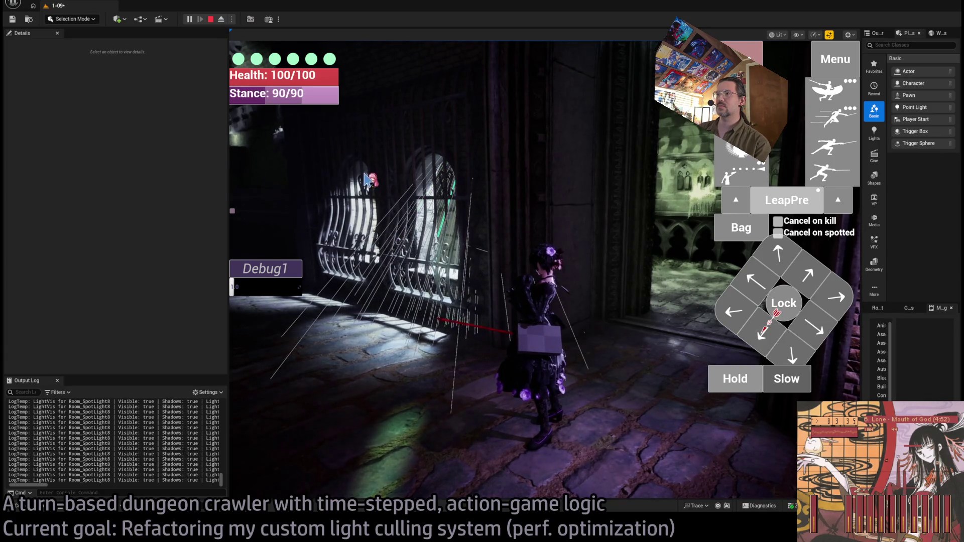
pyautogui.click(221, 19)
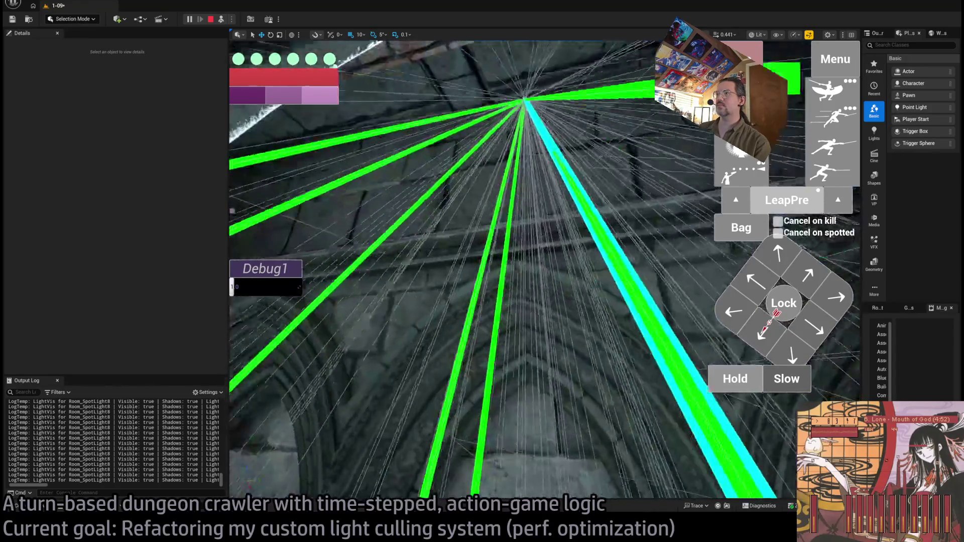
pyautogui.press('Escape')
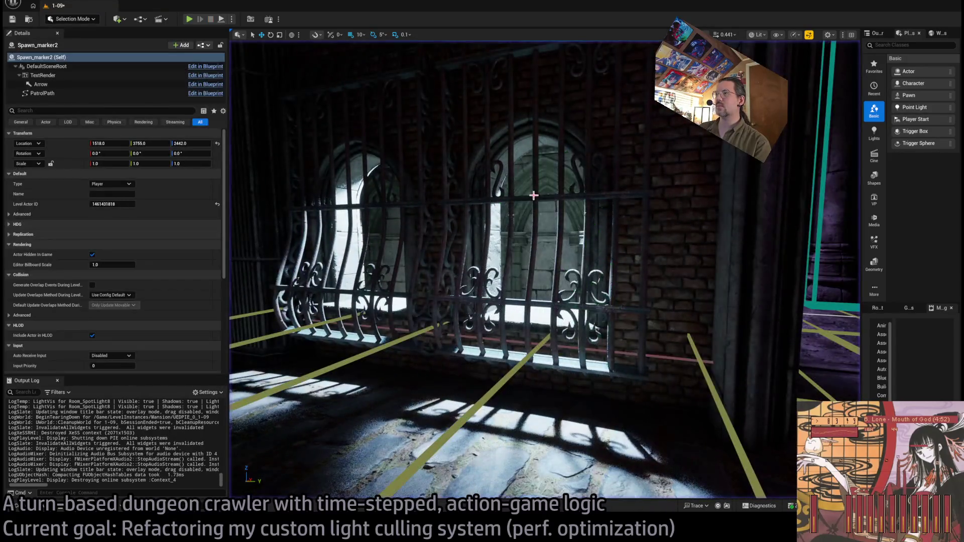
# Open SM_WindowBars_01 in the Static Mesh Editor, orbit to a front view, and close it.
pyautogui.click(542, 211)
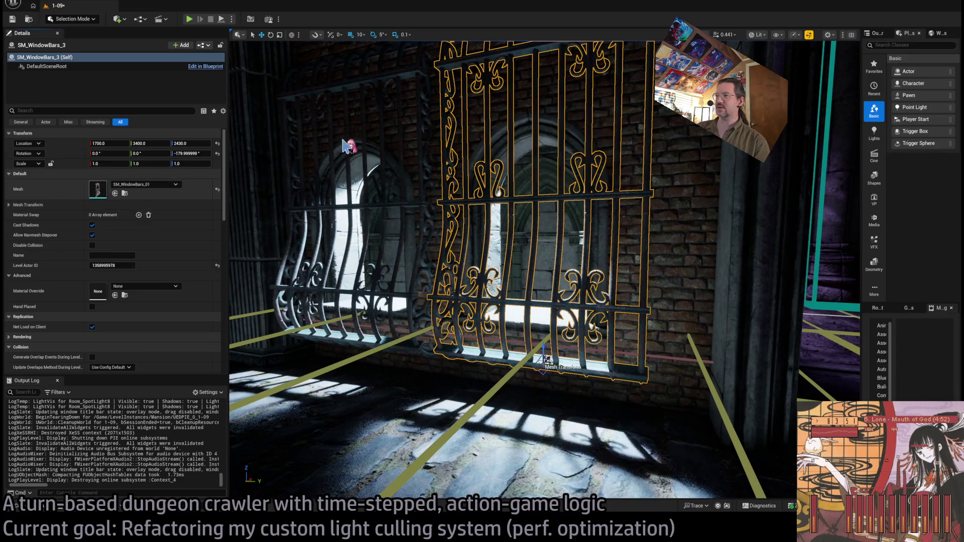
pyautogui.doubleClick(454, 133)
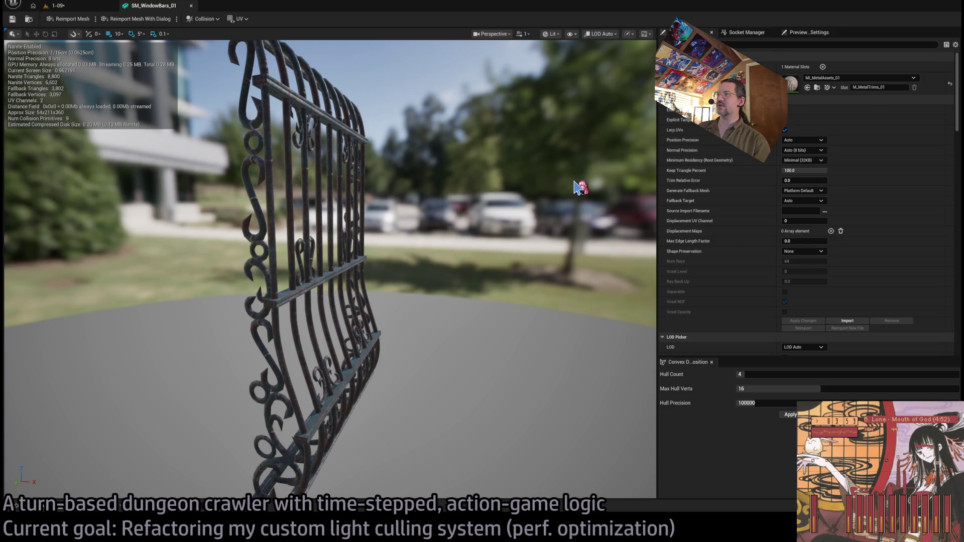
pyautogui.moveTo(458, 196)
pyautogui.mouseDown()
pyautogui.moveTo(341, 201)
pyautogui.moveTo(321, 236)
pyautogui.mouseUp()
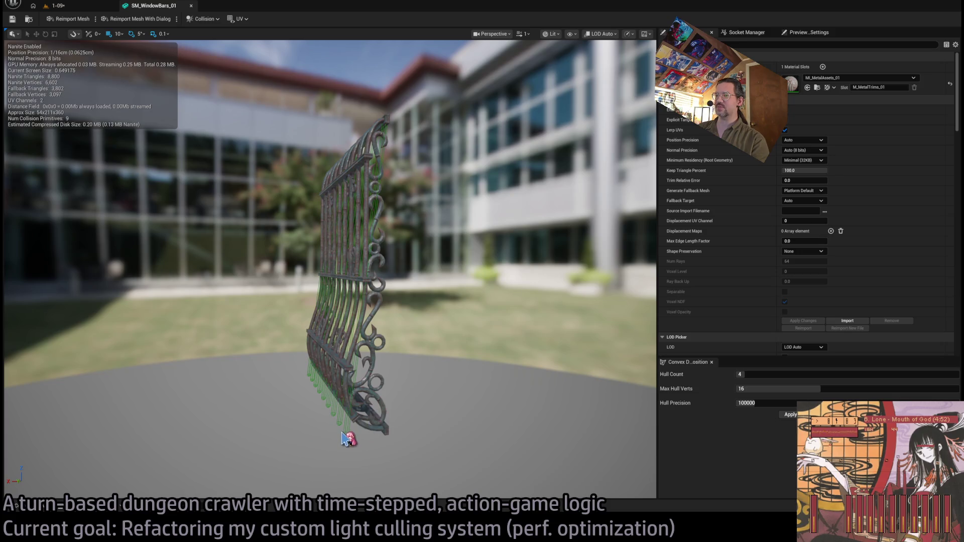
pyautogui.moveTo(380, 210)
pyautogui.mouseDown()
pyautogui.moveTo(326, 214)
pyautogui.moveTo(417, 261)
pyautogui.mouseUp()
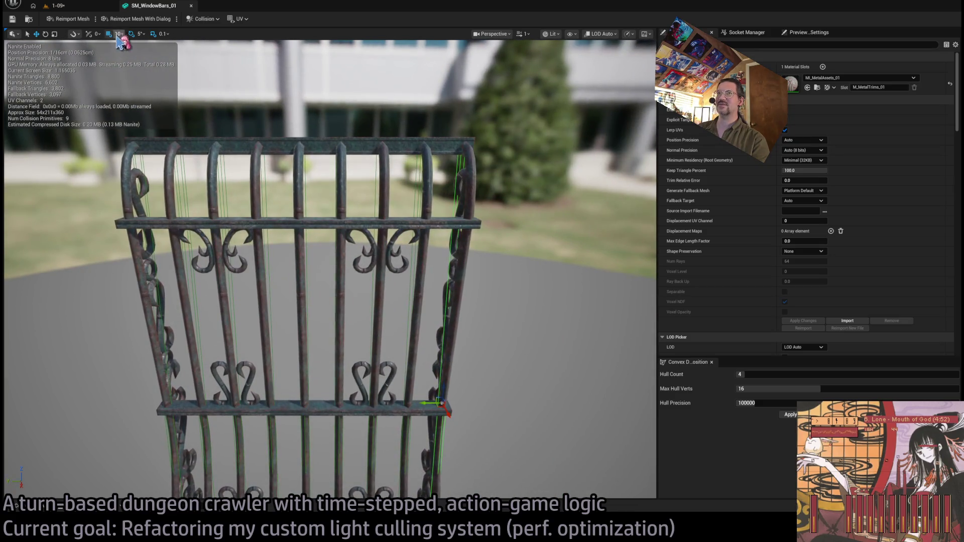
pyautogui.click(191, 5)
# Frame the window bars, narrow the Details panel, and launch play with Alt+P.
pyautogui.moveTo(481, 165)
pyautogui.mouseDown()
pyautogui.moveTo(452, 213)
pyautogui.moveTo(533, 184)
pyautogui.mouseUp()
pyautogui.press('f')
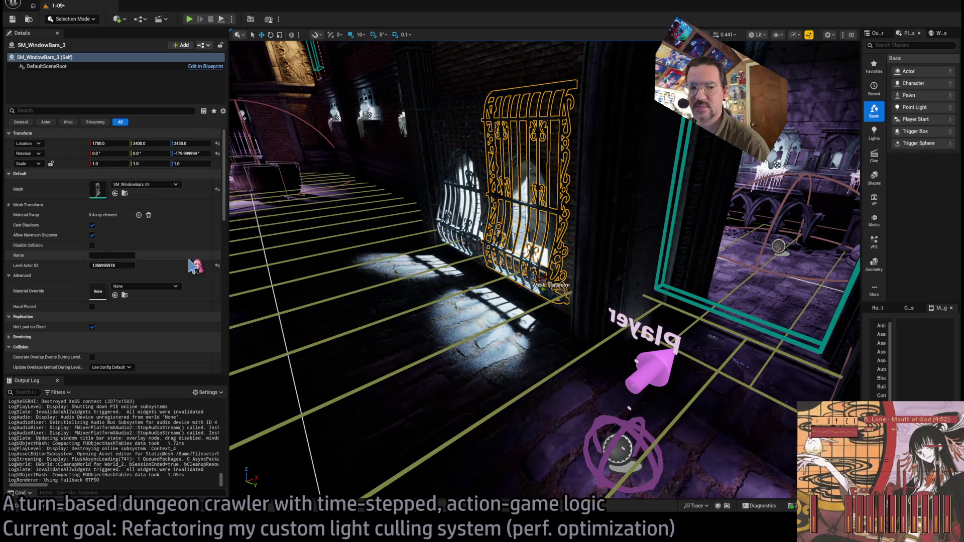
pyautogui.scroll(-5, 145, 276)
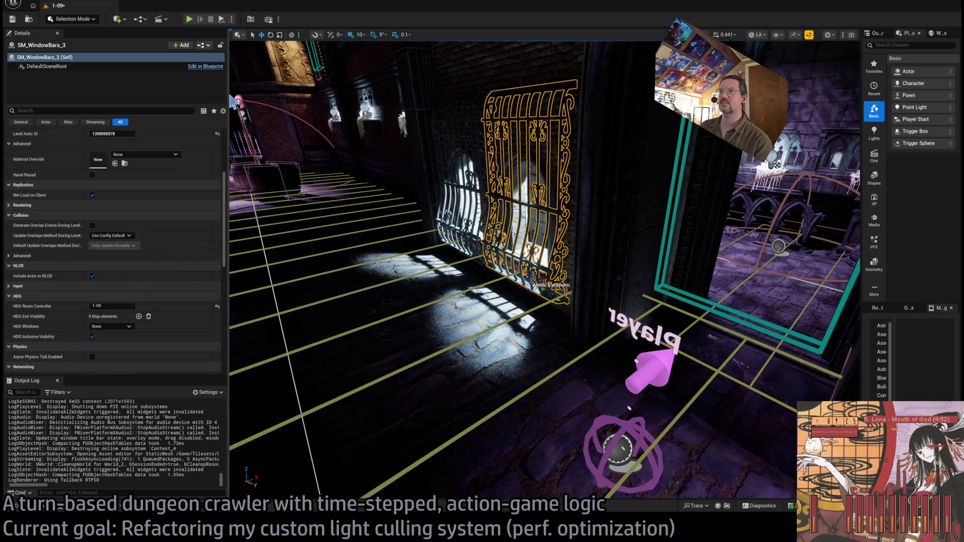
pyautogui.moveTo(228, 95); pyautogui.dragTo(115, 95)
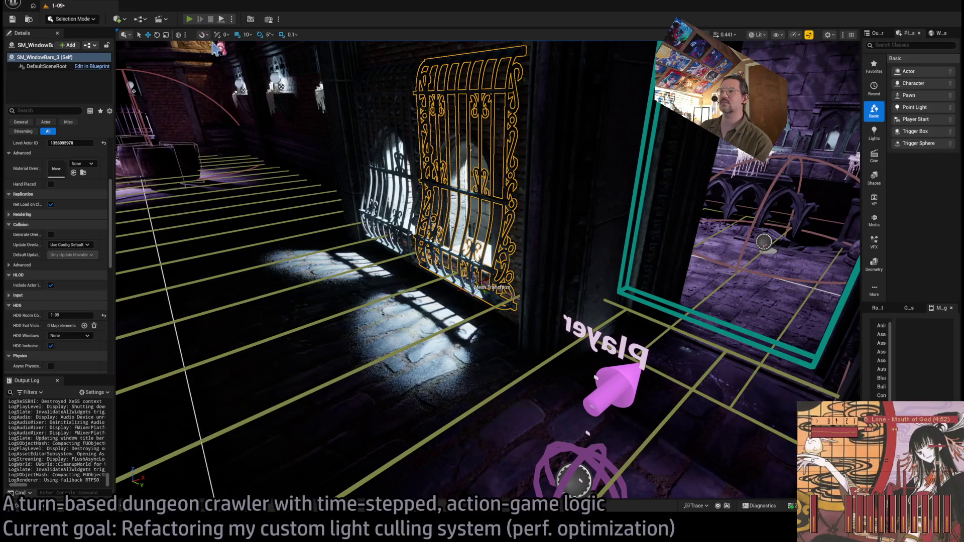
pyautogui.hotkey('alt', 'p')
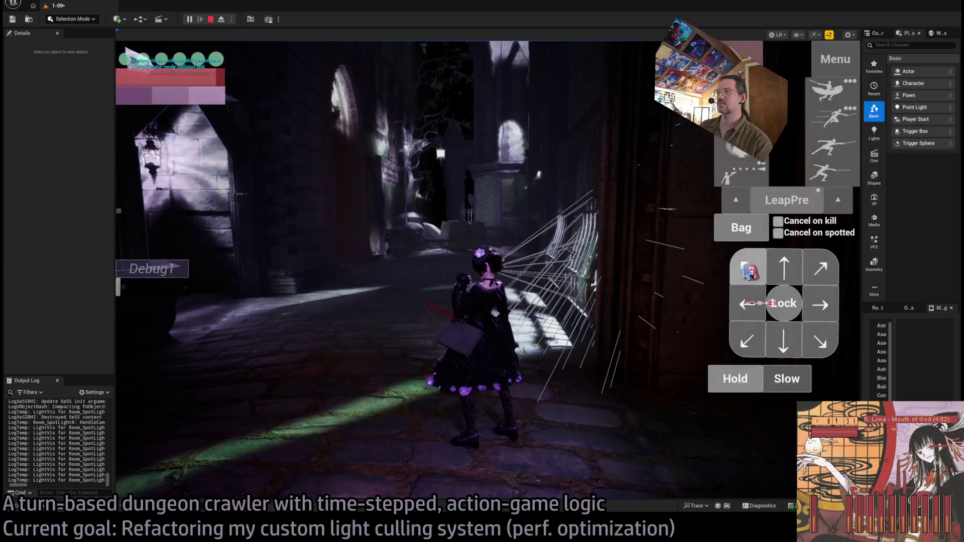
# Stop the current session, scroll the Details panel, and relaunch play with Alt+P.
pyautogui.click(786, 269)
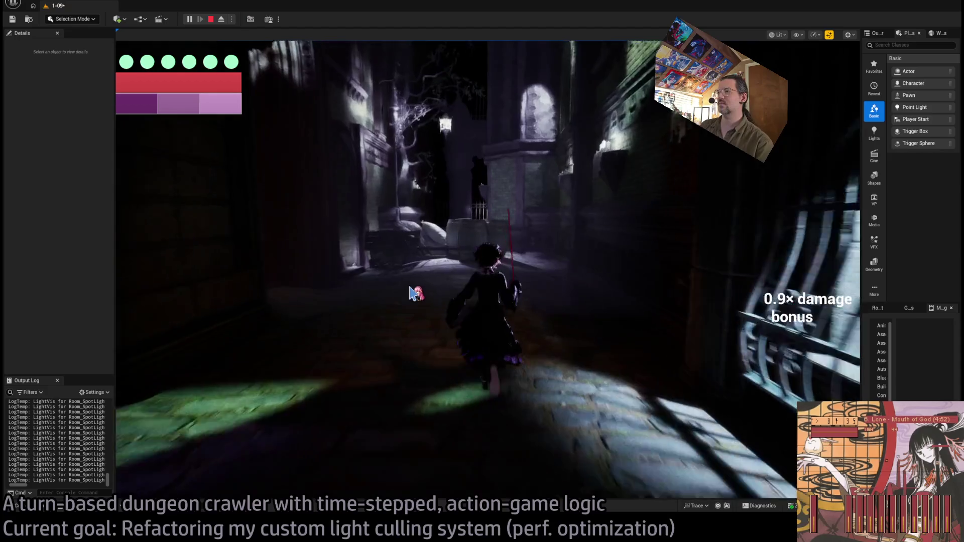
pyautogui.press('Escape')
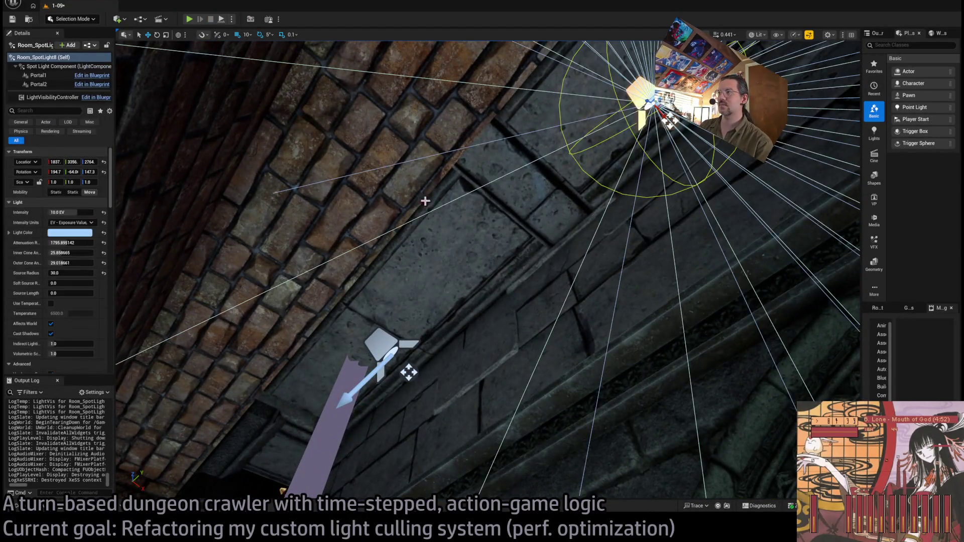
pyautogui.scroll(-10, 62, 276)
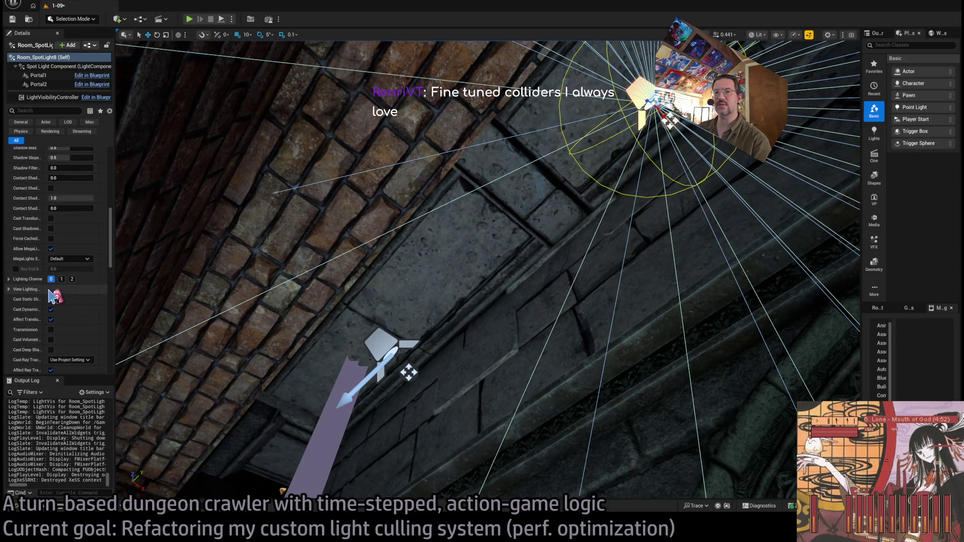
pyautogui.scroll(-4, 65, 296)
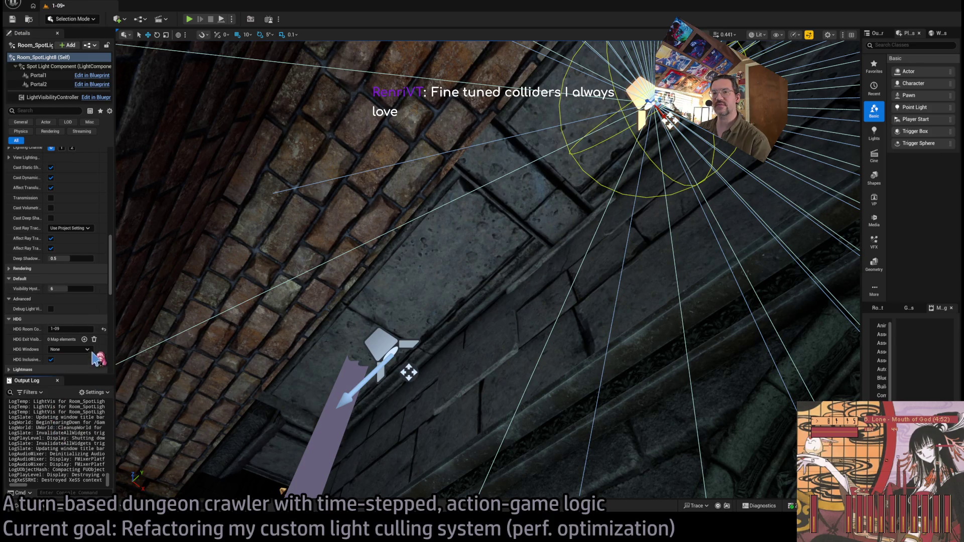
pyautogui.hotkey('alt', 'p')
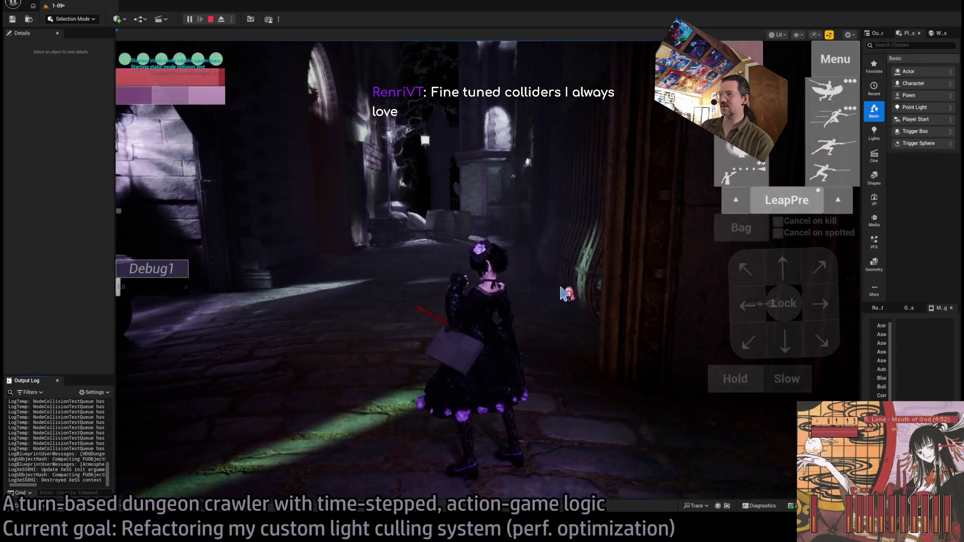
# Queue forward moves and run them to carry the character into the next room.
pyautogui.click(799, 275)
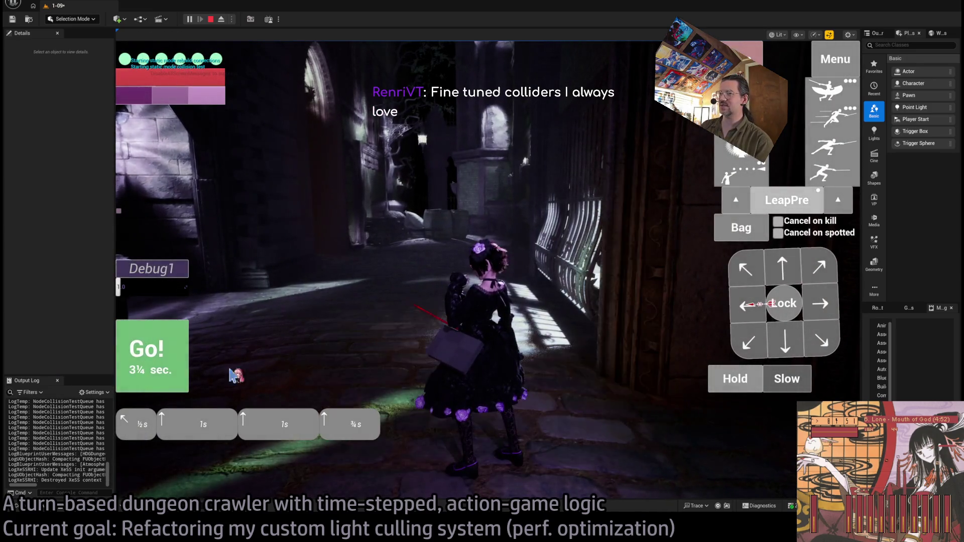
pyautogui.press('space')
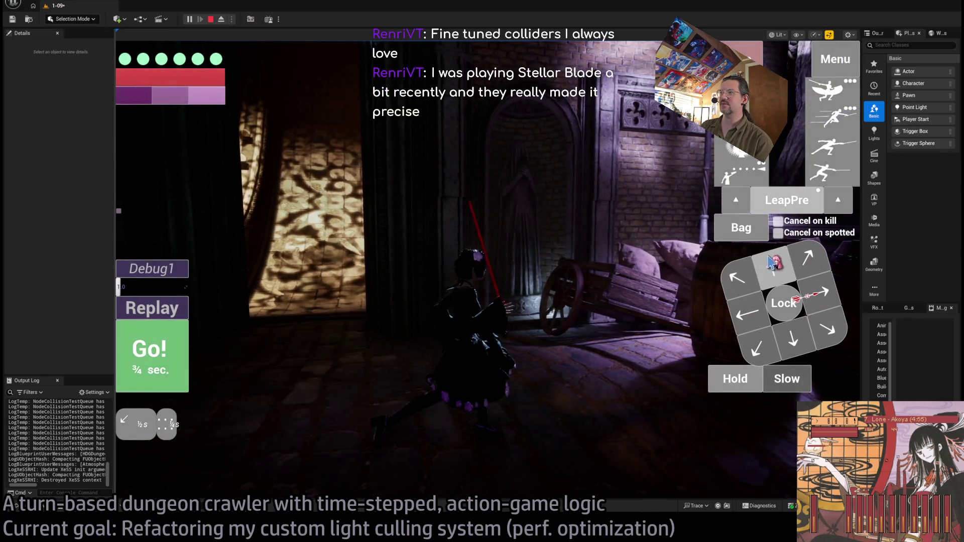
pyautogui.click(167, 357)
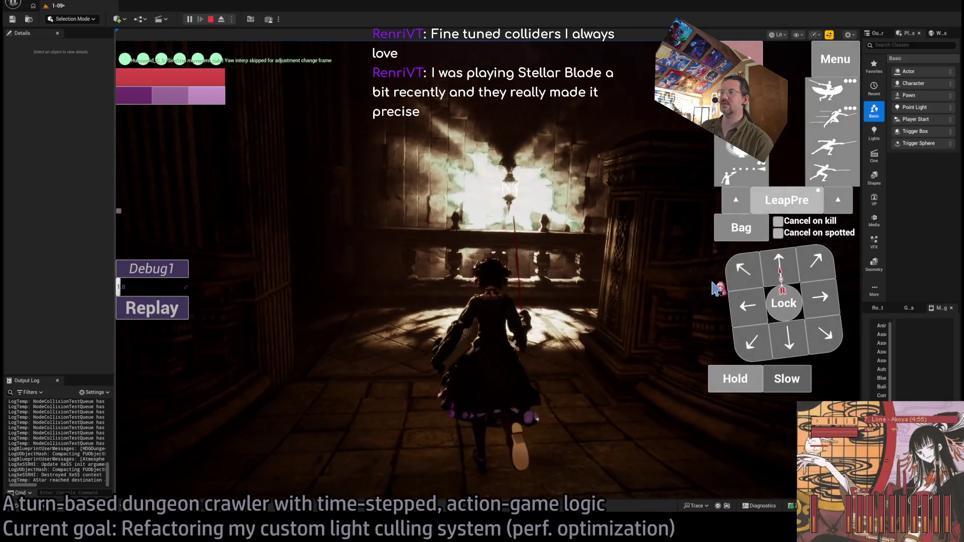
pyautogui.click(186, 370)
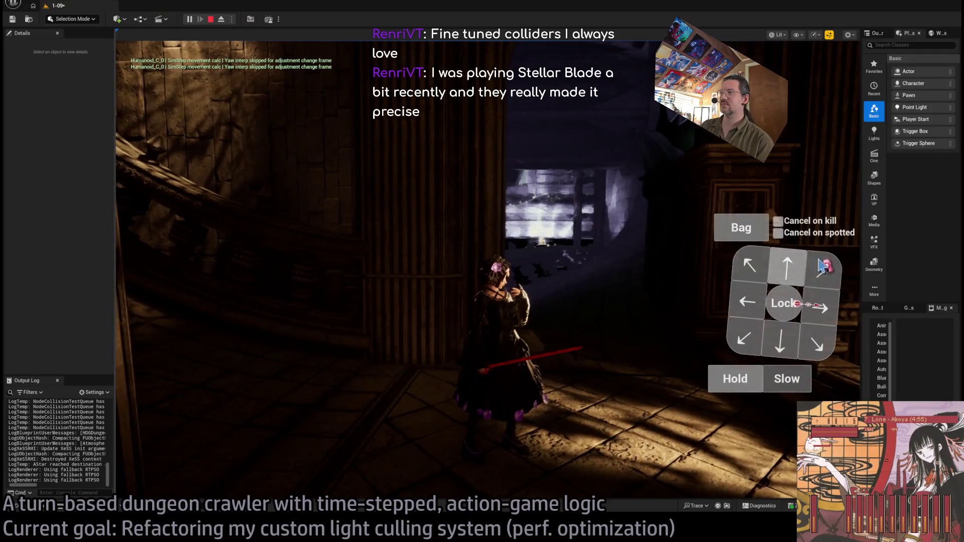
pyautogui.click(823, 266)
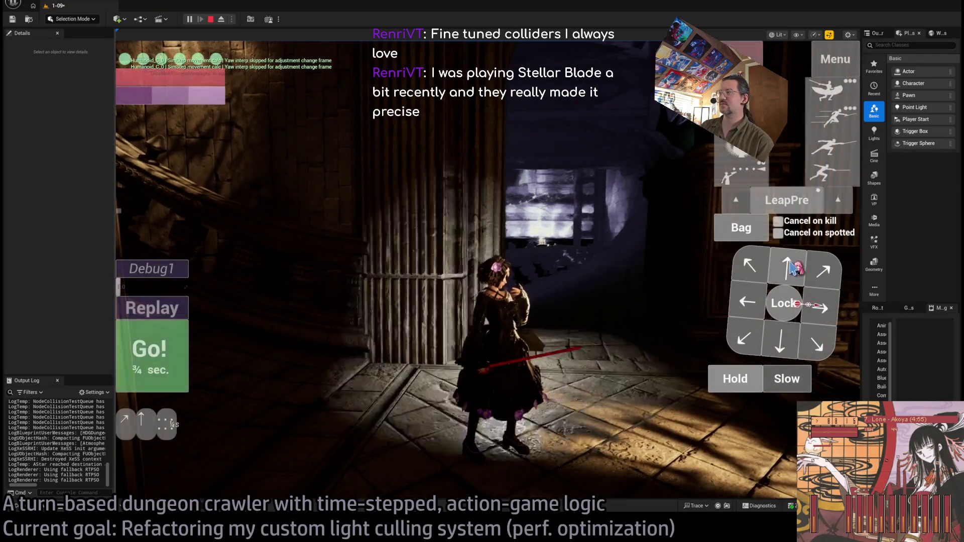
pyautogui.click(793, 268)
pyautogui.click(161, 357)
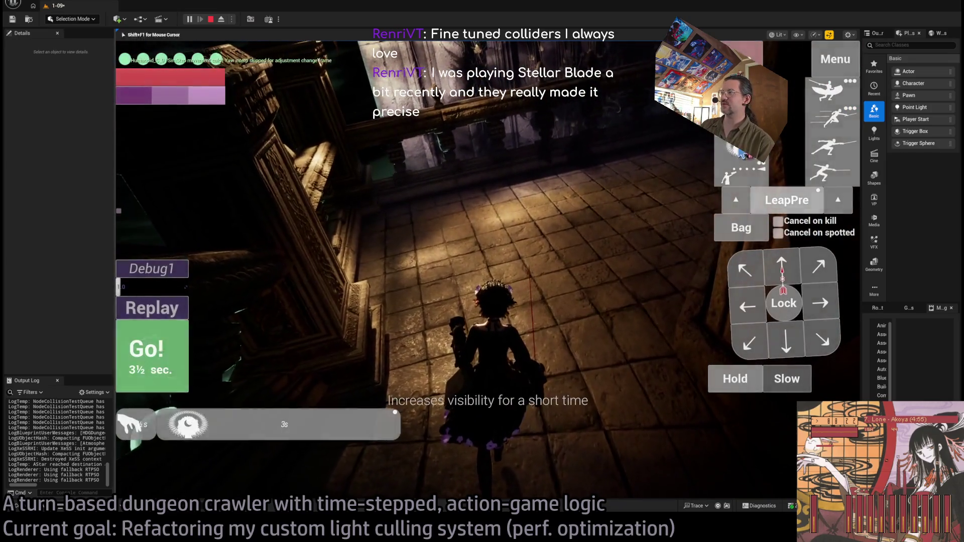
# Run moves along the balcony toward the candlestick wall, orbit the camera, then stop play.
pyautogui.press('Up')
pyautogui.press('Right')
pyautogui.press('Right')
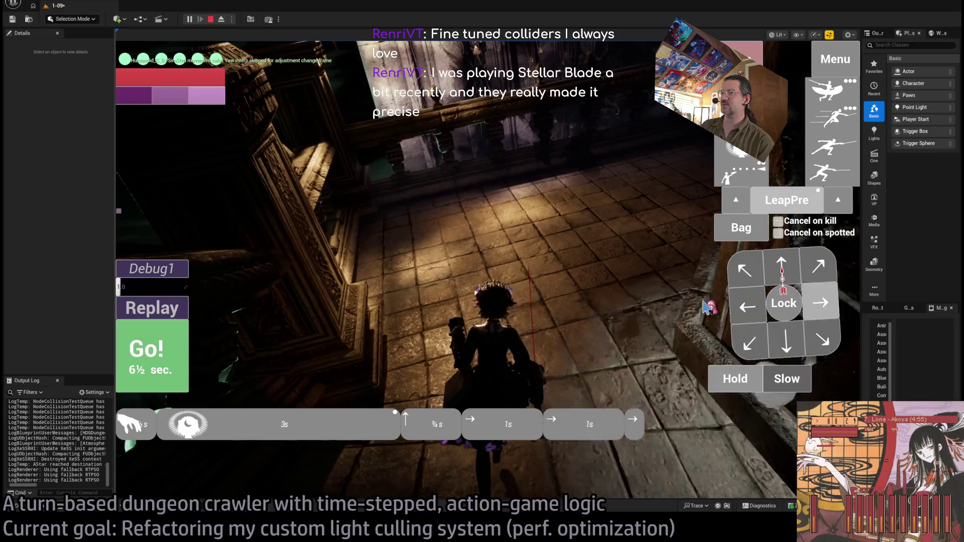
pyautogui.click(708, 307)
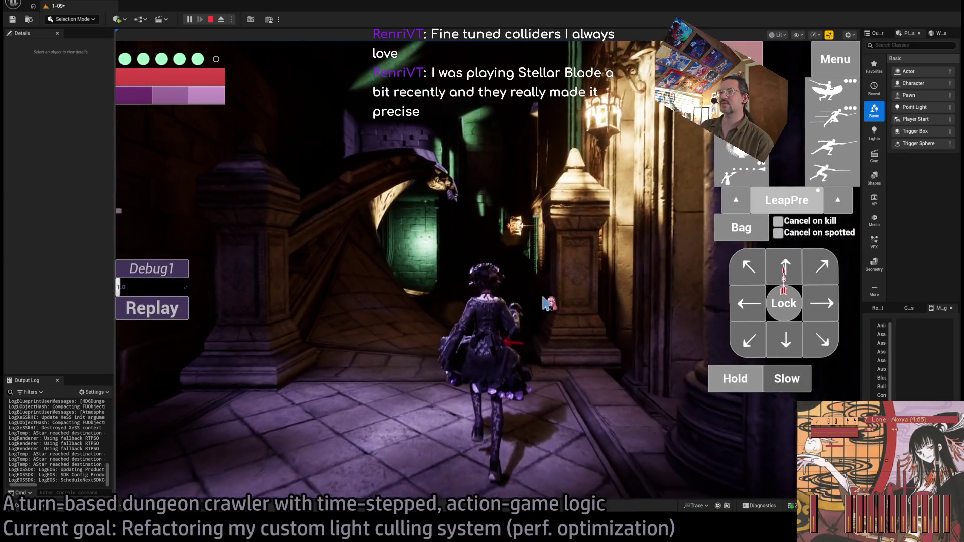
pyautogui.click(546, 303)
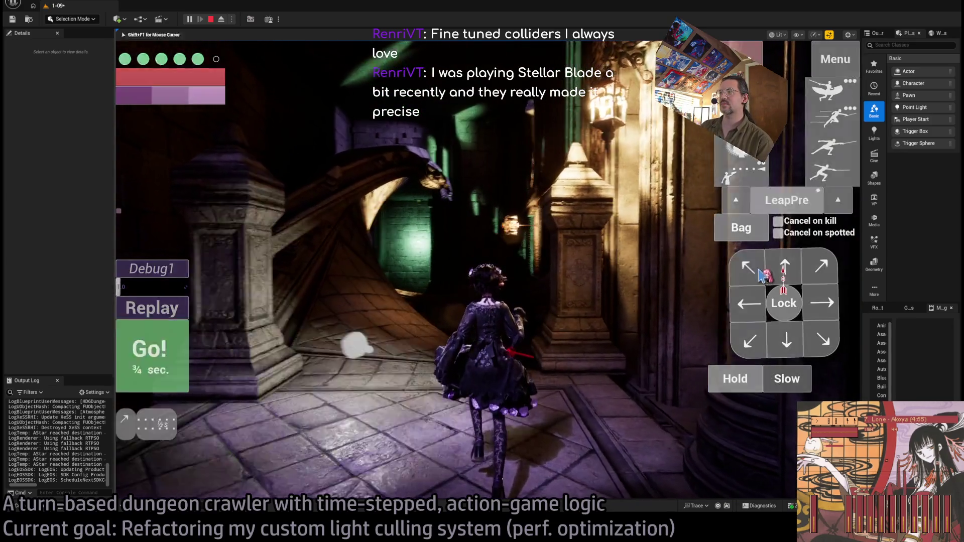
pyautogui.click(173, 359)
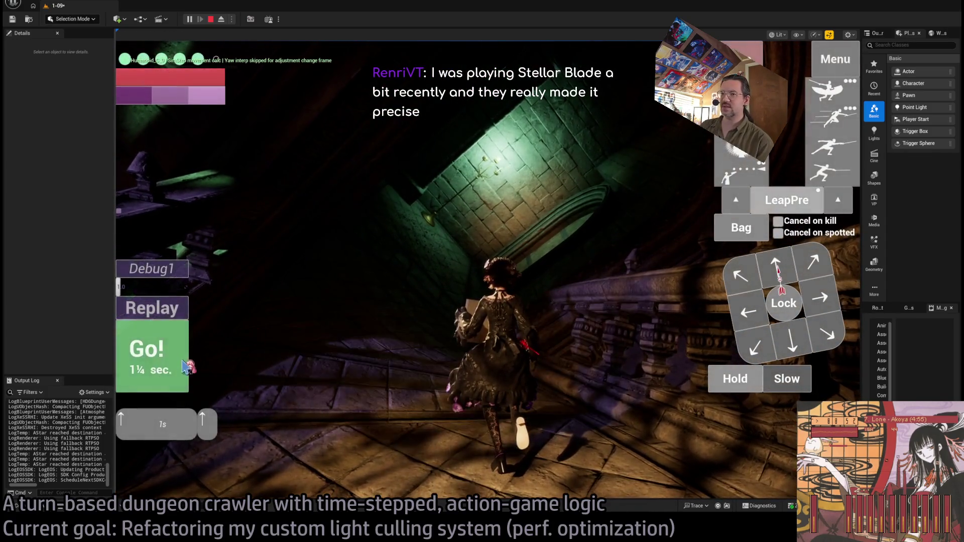
pyautogui.click(185, 366)
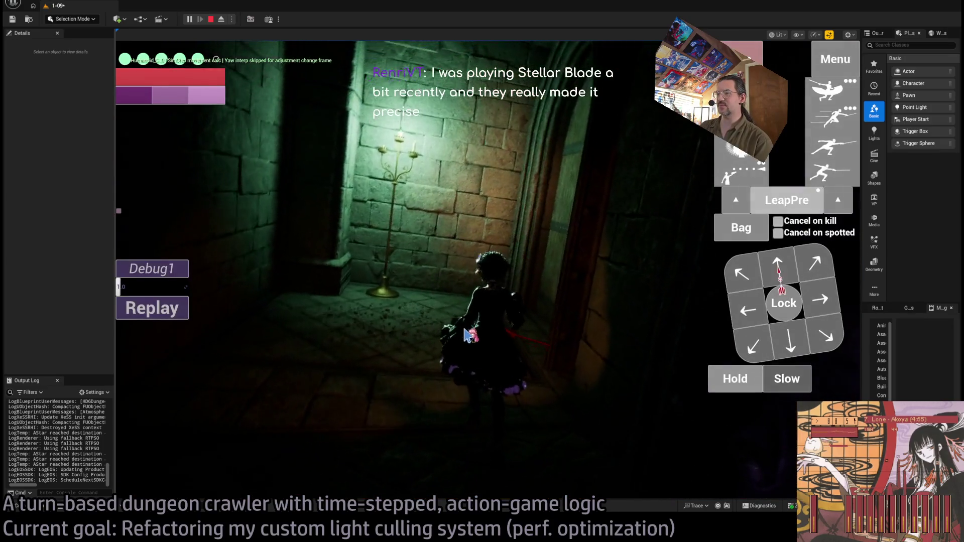
pyautogui.click(184, 366)
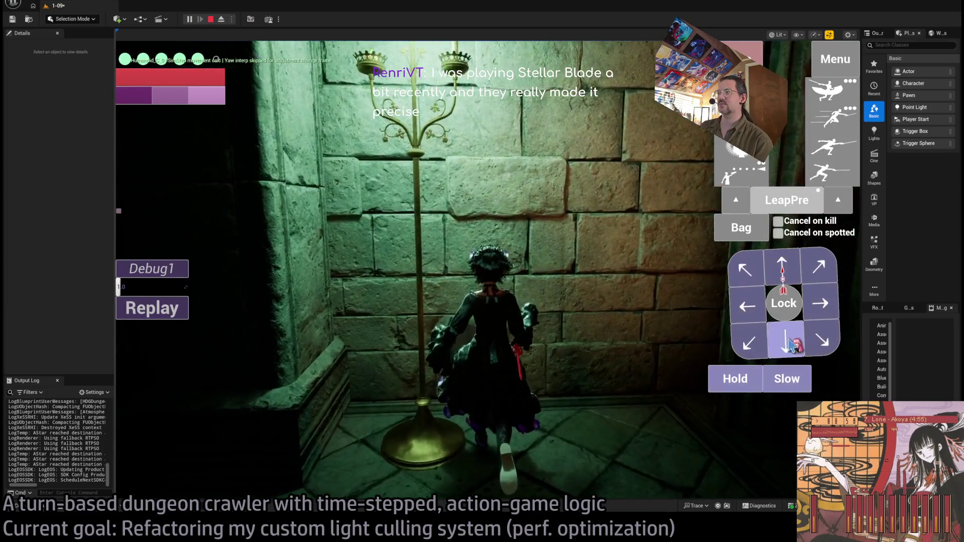
pyautogui.click(185, 349)
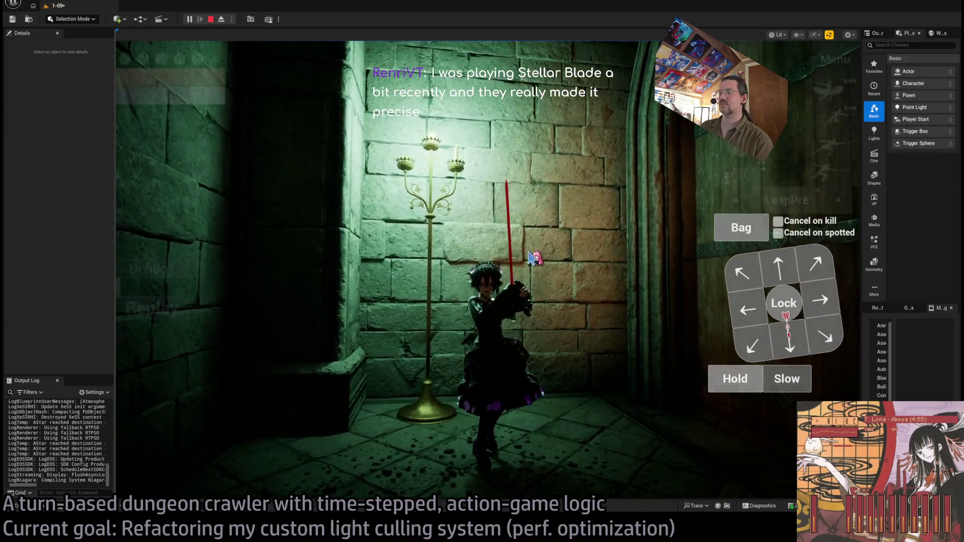
pyautogui.moveTo(486, 280)
pyautogui.mouseDown()
pyautogui.moveTo(415, 287)
pyautogui.moveTo(570, 286)
pyautogui.moveTo(236, 312)
pyautogui.moveTo(562, 292)
pyautogui.mouseUp()
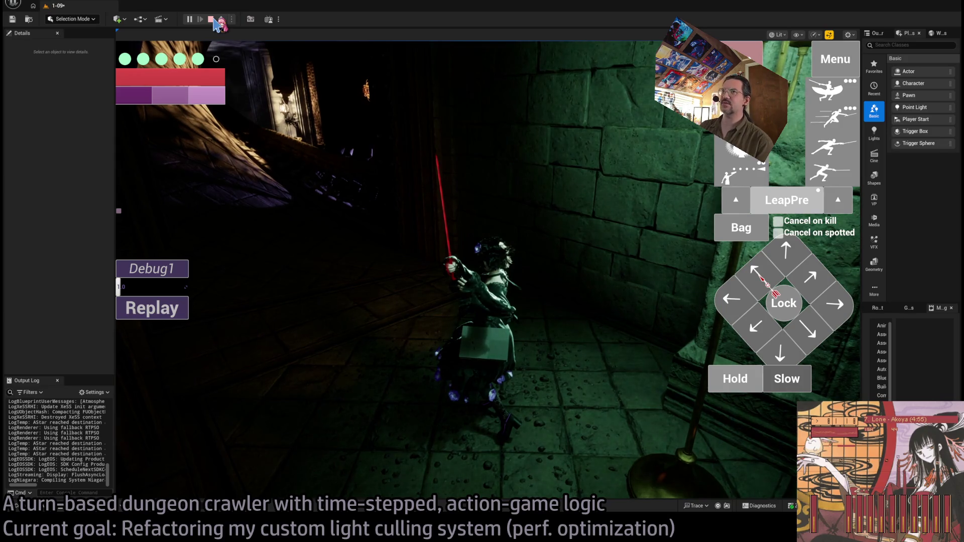
pyautogui.press('Escape')
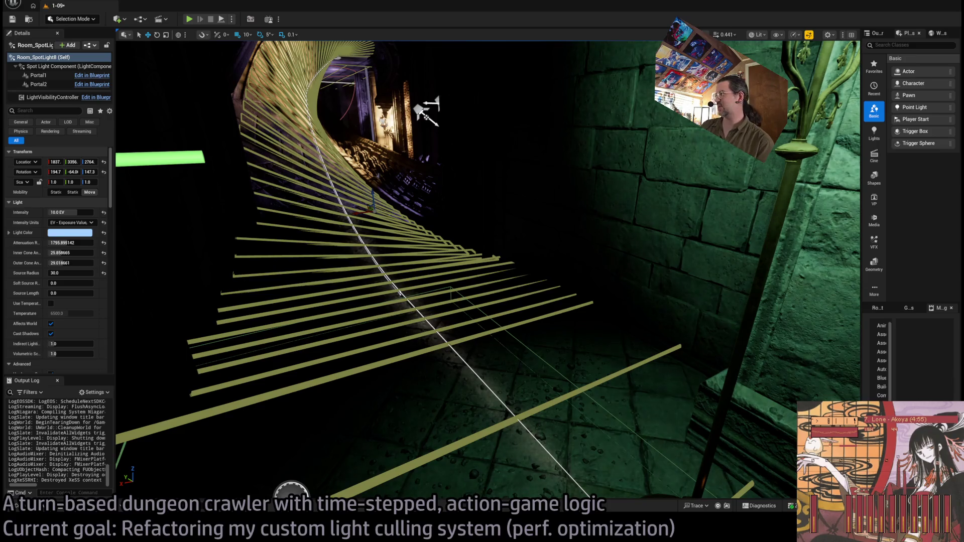
# Fly the viewport camera toward the spotlight, then switch to the Chrome Google page.
pyautogui.moveTo(414, 337)
pyautogui.mouseDown()
pyautogui.moveTo(415, 322)
pyautogui.moveTo(382, 296)
pyautogui.moveTo(398, 277)
pyautogui.moveTo(473, 281)
pyautogui.mouseUp()
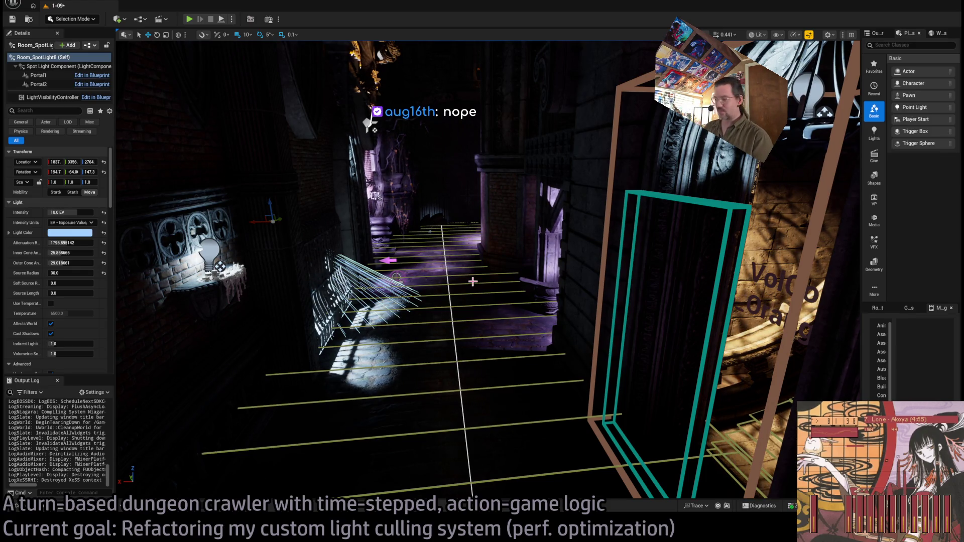
pyautogui.hotkey('alt', 'Tab')
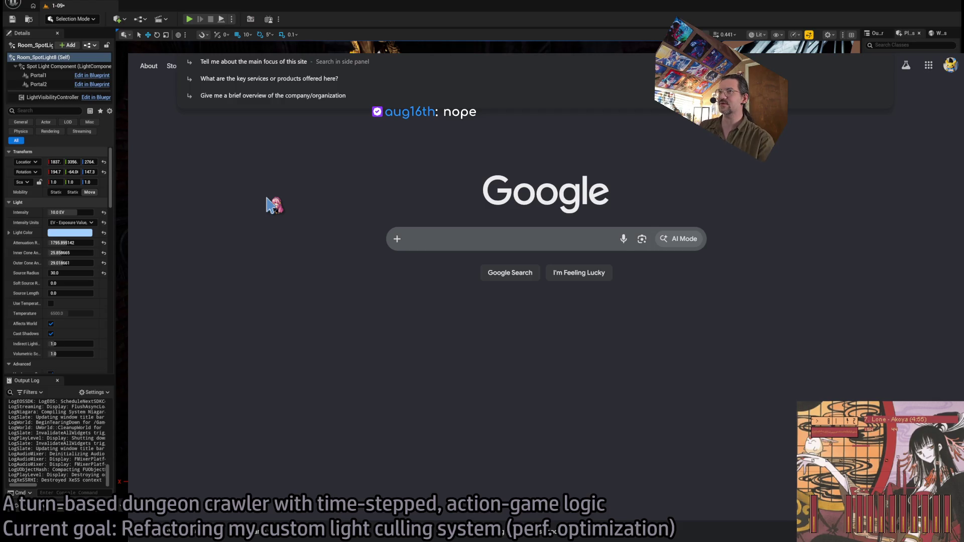
# Search Google for 'laertes' and open the Feudal Japanese Village Environment listing on Fab.
pyautogui.write('laertes')
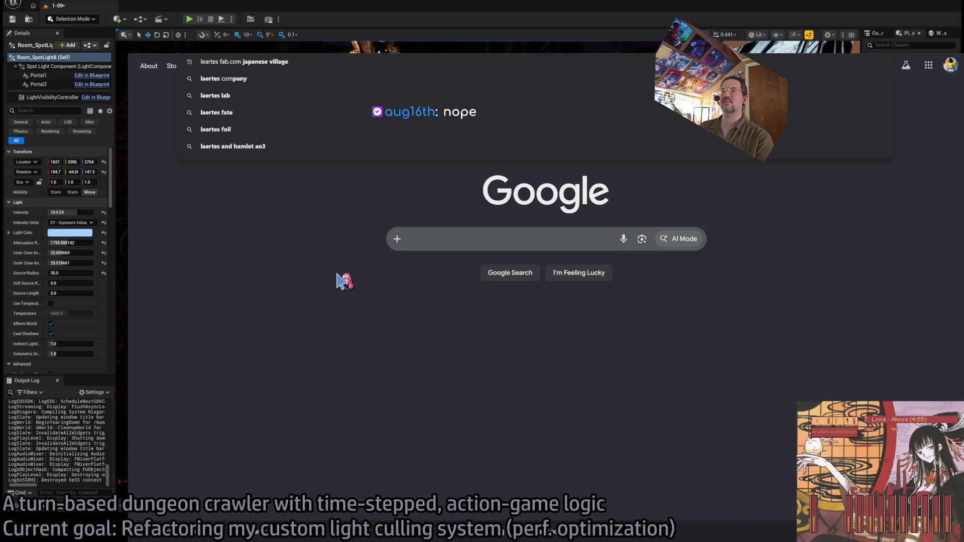
pyautogui.press('Return')
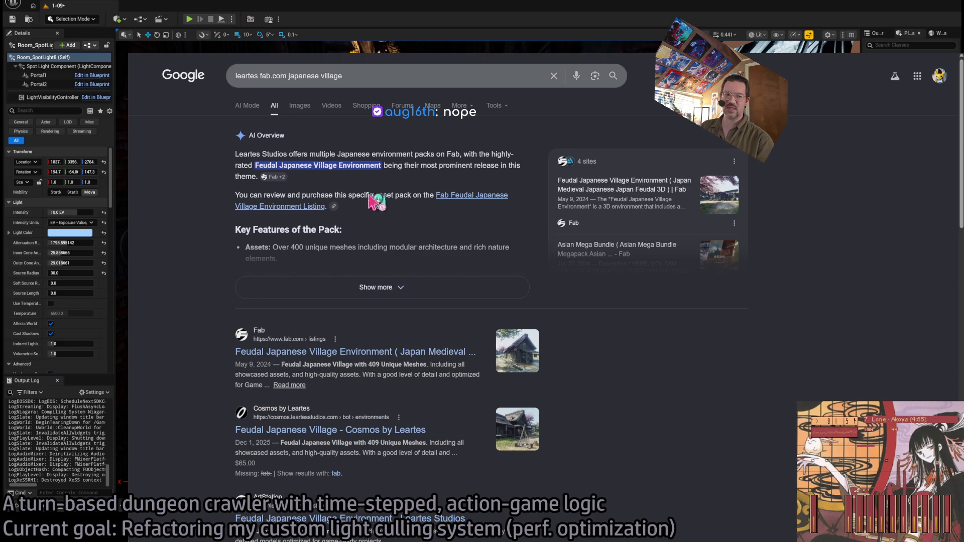
pyautogui.click(472, 195)
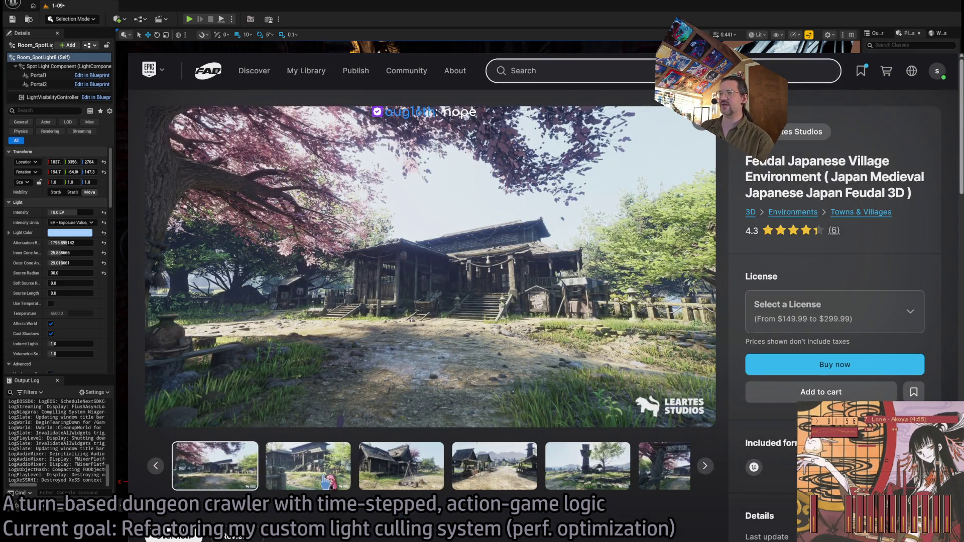
# View the third gallery image and license prices, expand the description, and open the Walkthrough link.
pyautogui.click(407, 479)
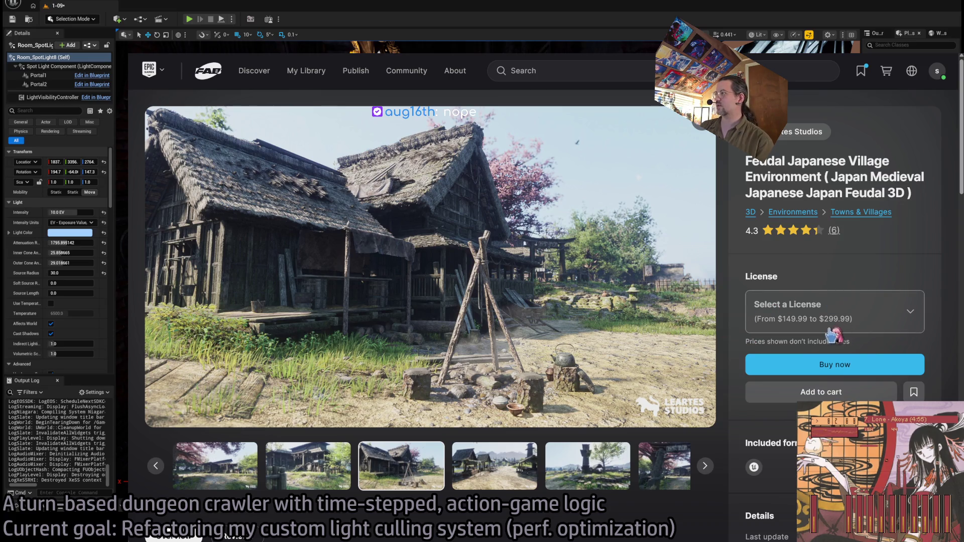
pyautogui.click(904, 314)
pyautogui.scroll(-2, 568, 472)
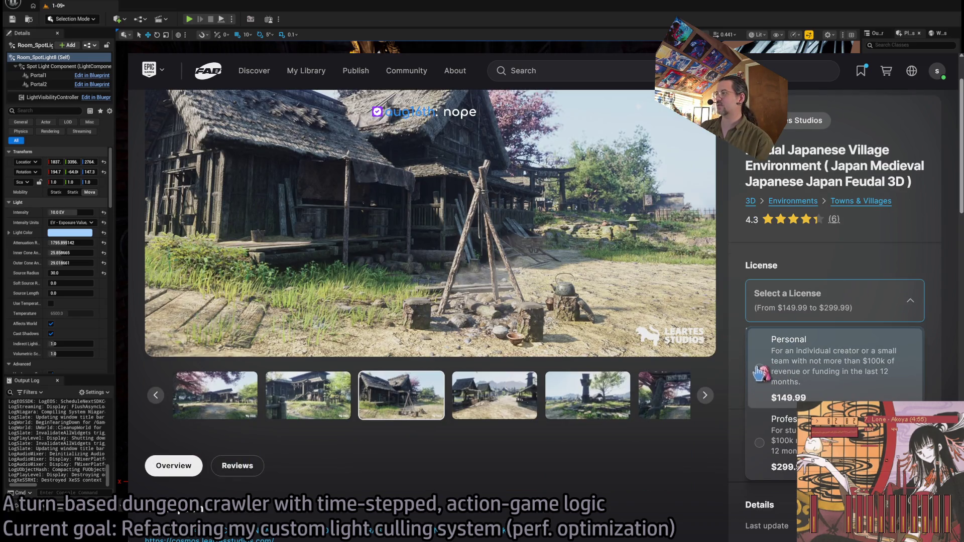
pyautogui.scroll(-5, 568, 476)
pyautogui.scroll(-3, 334, 336)
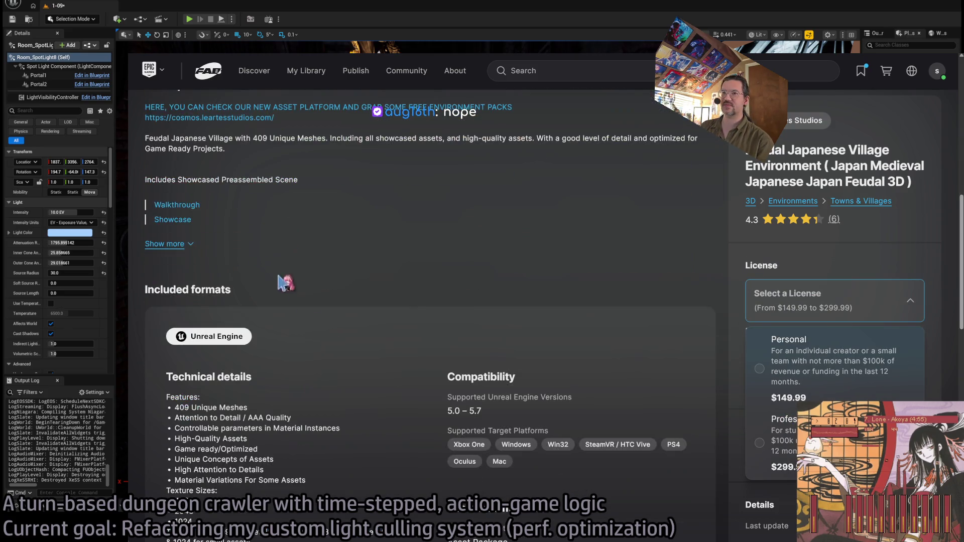
pyautogui.click(191, 246)
pyautogui.scroll(-3, 352, 291)
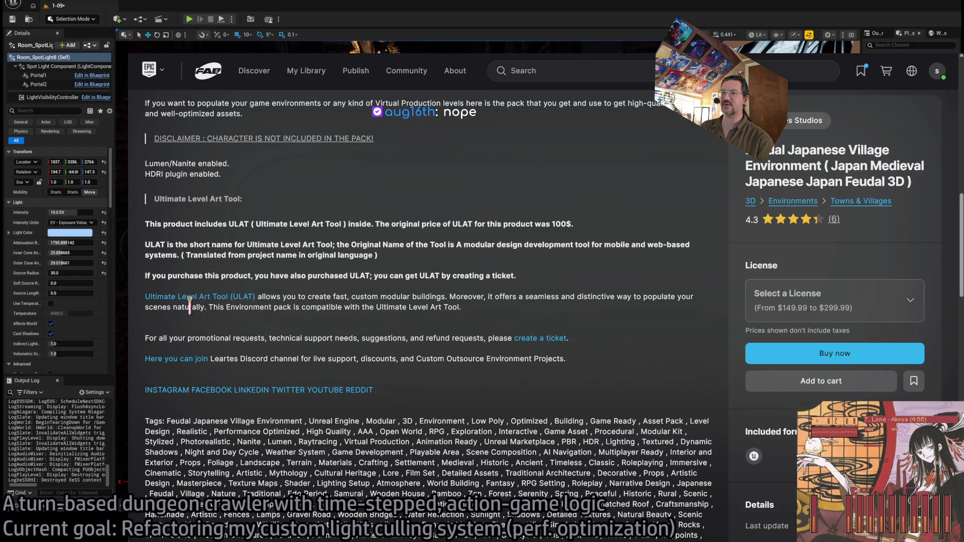
pyautogui.scroll(3, 288, 338)
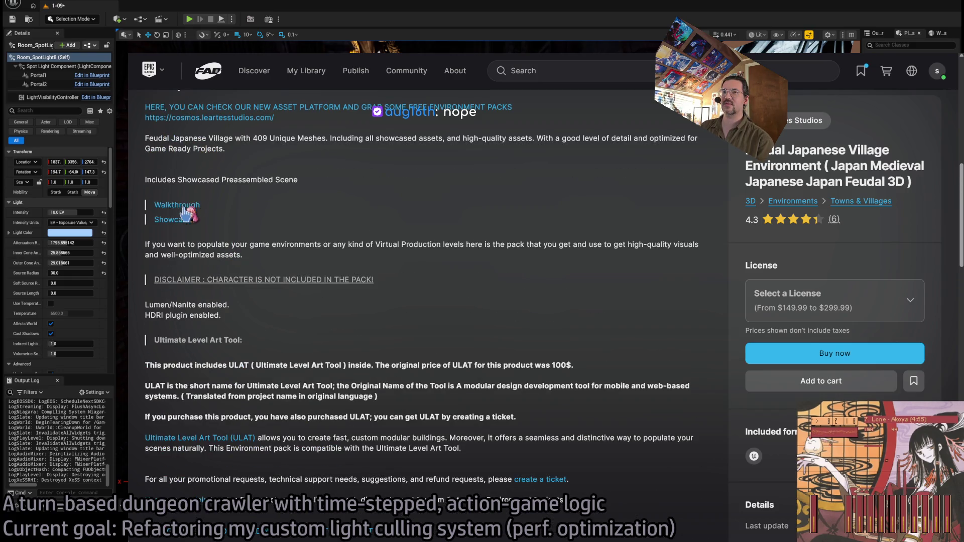
pyautogui.click(185, 208)
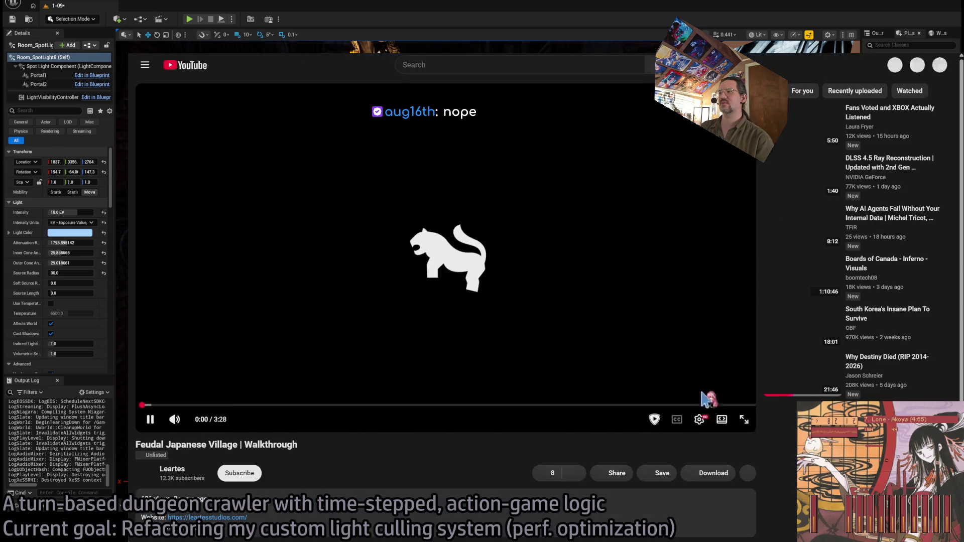
# Play the walkthrough fullscreen, exit fullscreen with Esc, and switch the player to Theater mode.
pyautogui.click(753, 421)
pyautogui.press('Escape')
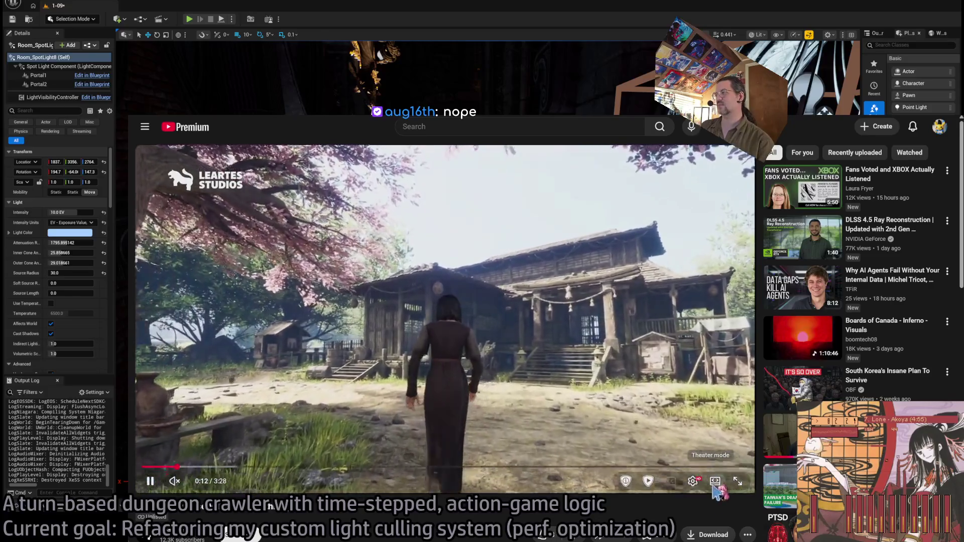
pyautogui.click(715, 482)
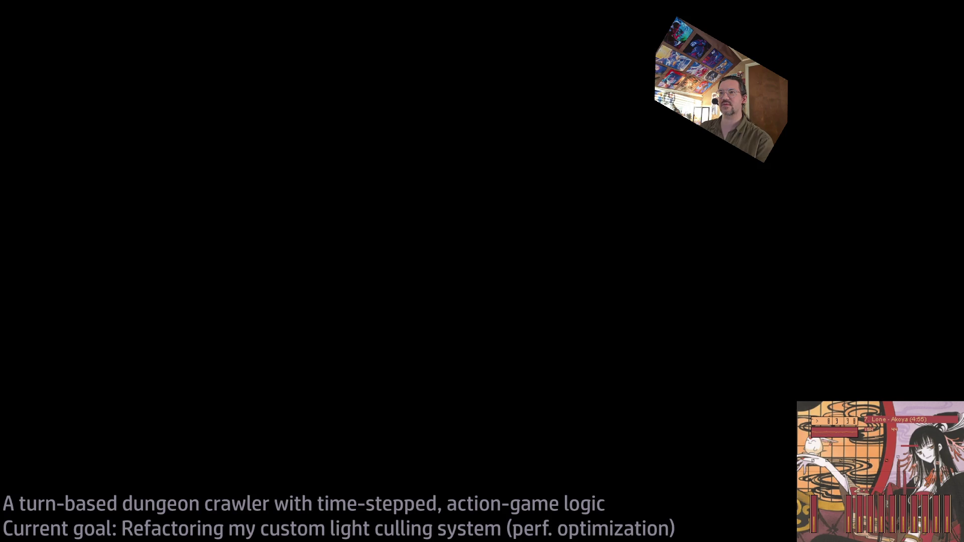
# Scroll to the house photo, mark the house and then its roof, and clear the selection.
pyautogui.scroll(-3, 620, 300)
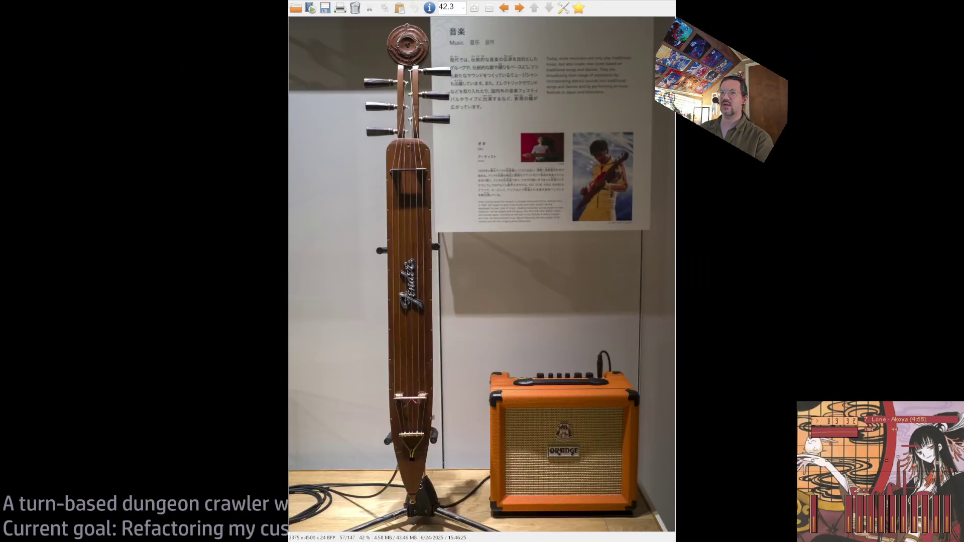
pyautogui.scroll(-11, 619, 300)
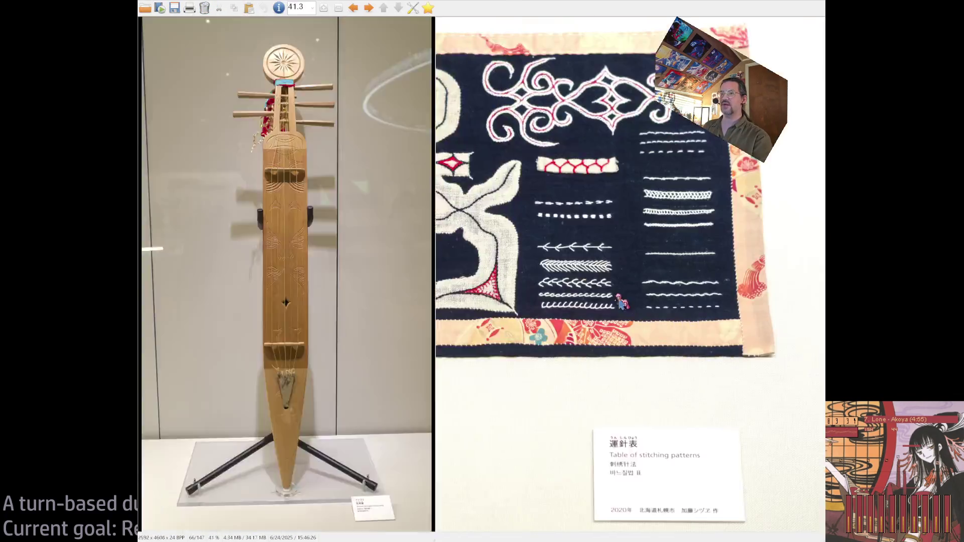
pyautogui.scroll(-7, 507, 303)
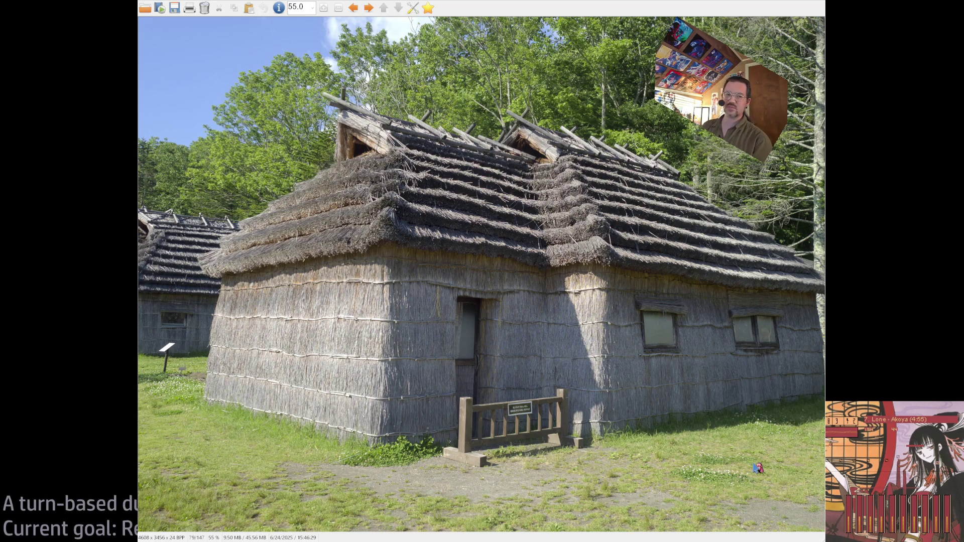
pyautogui.moveTo(756, 123)
pyautogui.mouseDown()
pyautogui.moveTo(508, 301)
pyautogui.moveTo(234, 463)
pyautogui.mouseUp()
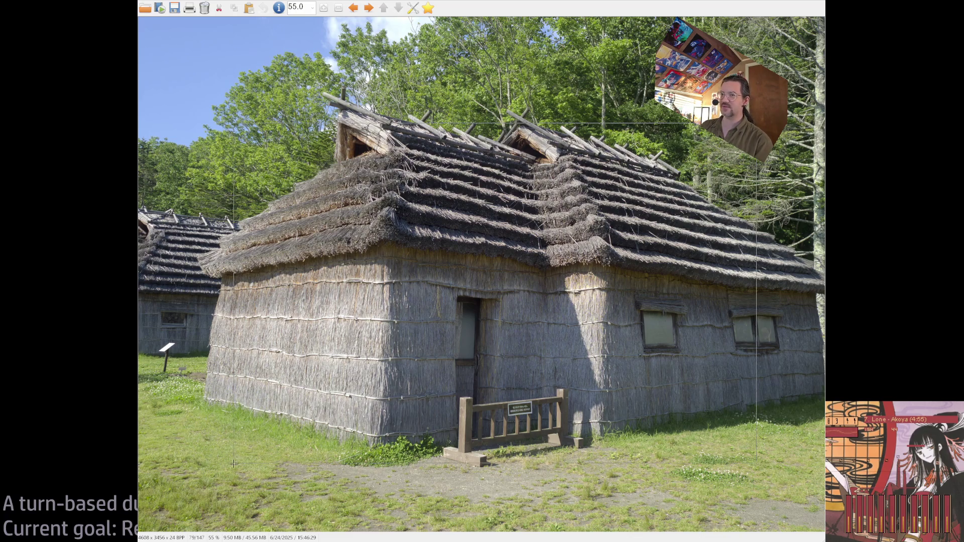
pyautogui.moveTo(775, 138)
pyautogui.mouseDown()
pyautogui.moveTo(557, 207)
pyautogui.moveTo(501, 269)
pyautogui.moveTo(467, 421)
pyautogui.mouseUp()
pyautogui.click(497, 499)
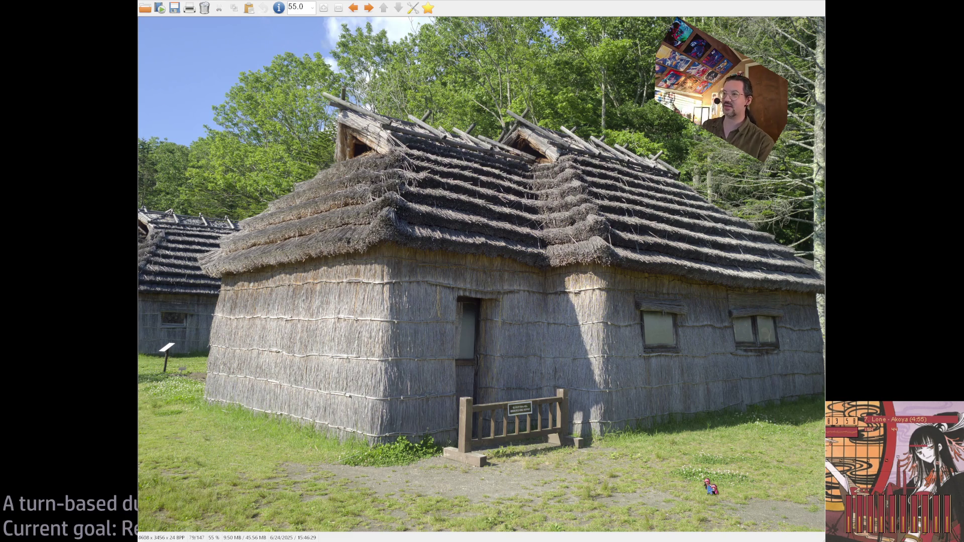
# Browse back and forth through the Ainu village photos, then close the viewer.
pyautogui.scroll(1, 713, 490)
pyautogui.scroll(-2, 713, 490)
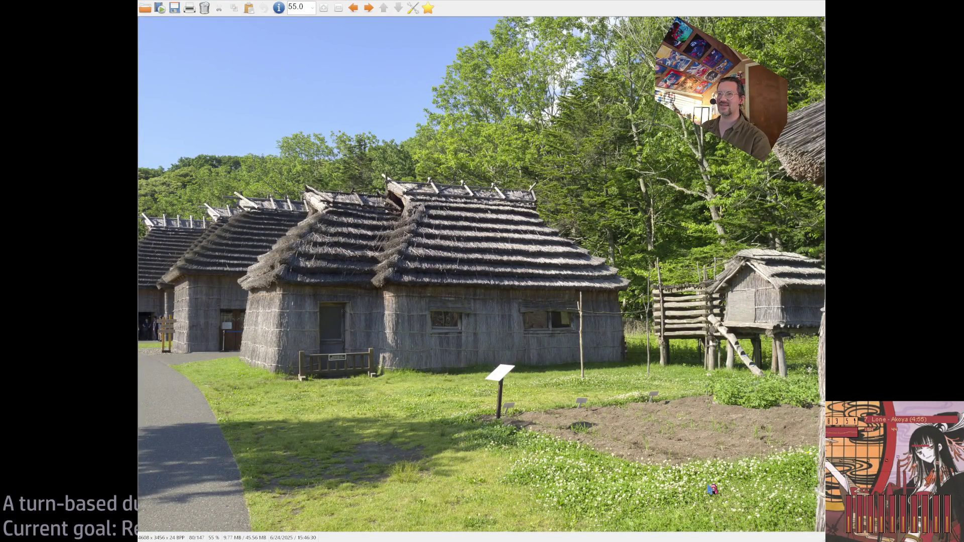
pyautogui.scroll(-1, 713, 490)
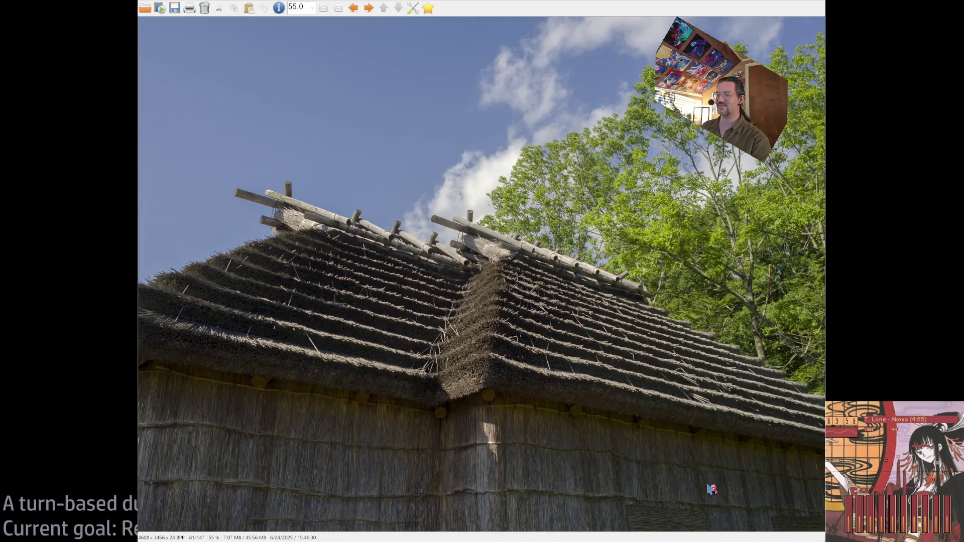
pyautogui.scroll(-1, 713, 490)
pyautogui.scroll(1, 713, 490)
pyautogui.scroll(-2, 713, 489)
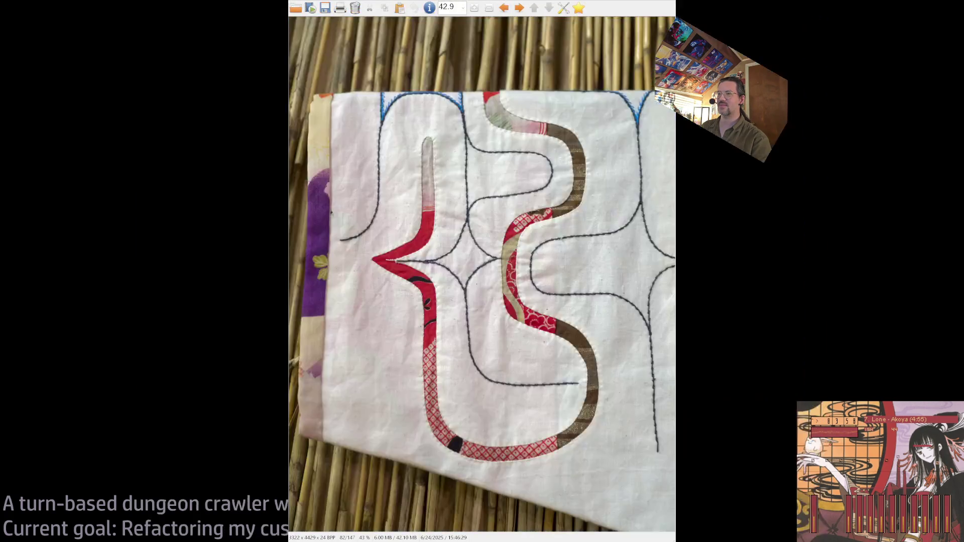
pyautogui.scroll(-2, 711, 490)
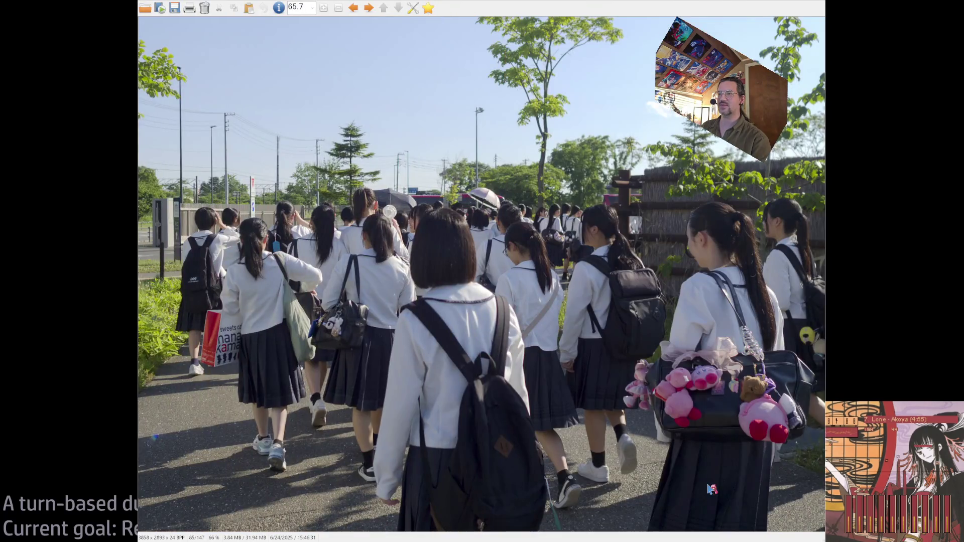
pyautogui.scroll(1, 712, 489)
pyautogui.scroll(7, 712, 489)
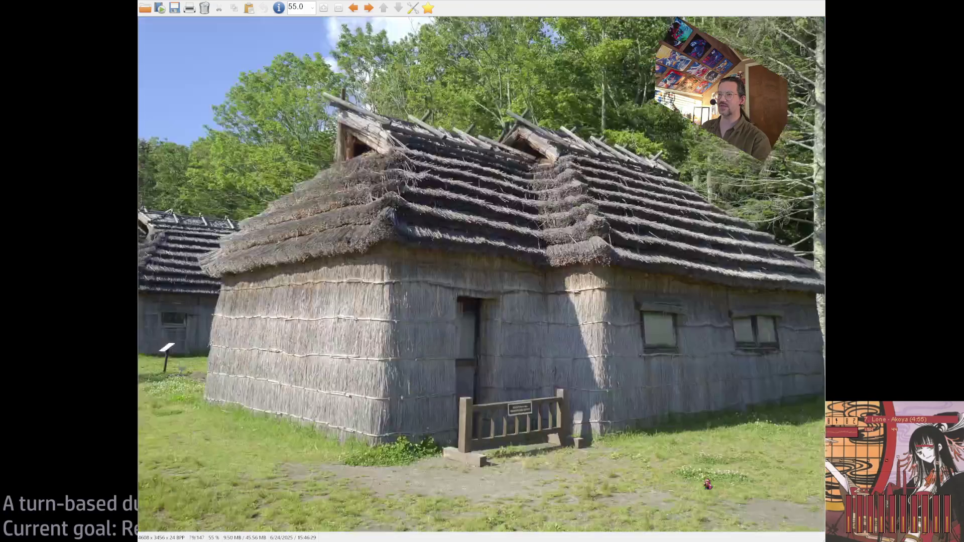
pyautogui.scroll(-5, 712, 489)
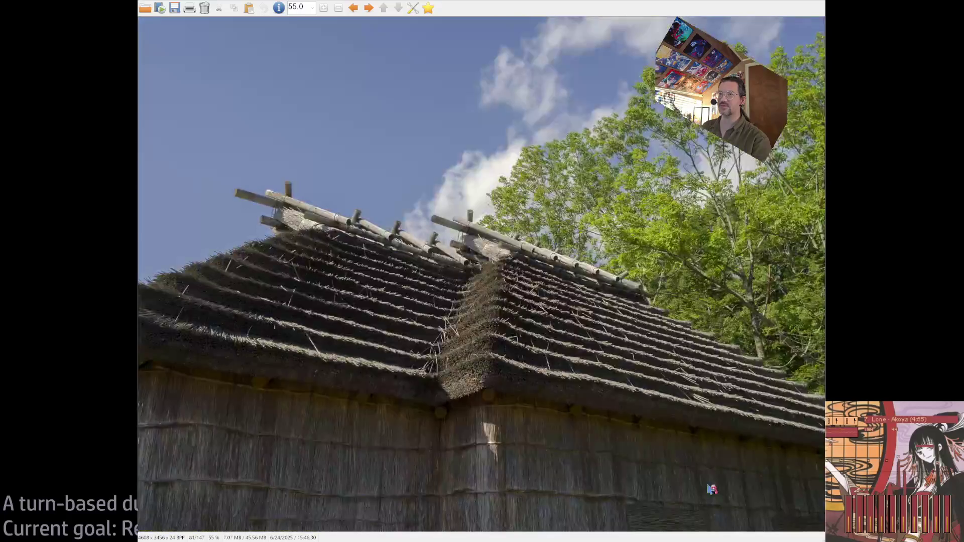
pyautogui.scroll(-1, 712, 489)
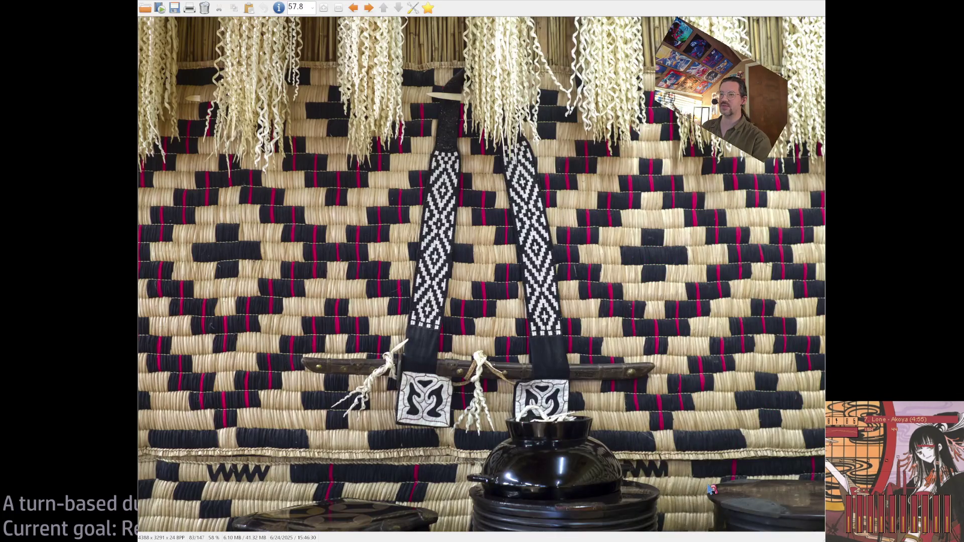
pyautogui.scroll(-1, 711, 489)
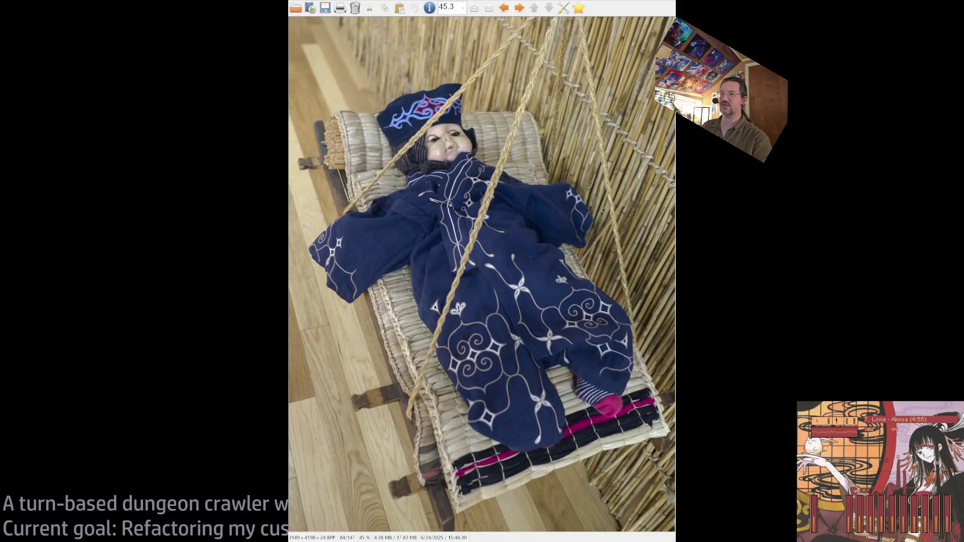
pyautogui.scroll(-1, 712, 490)
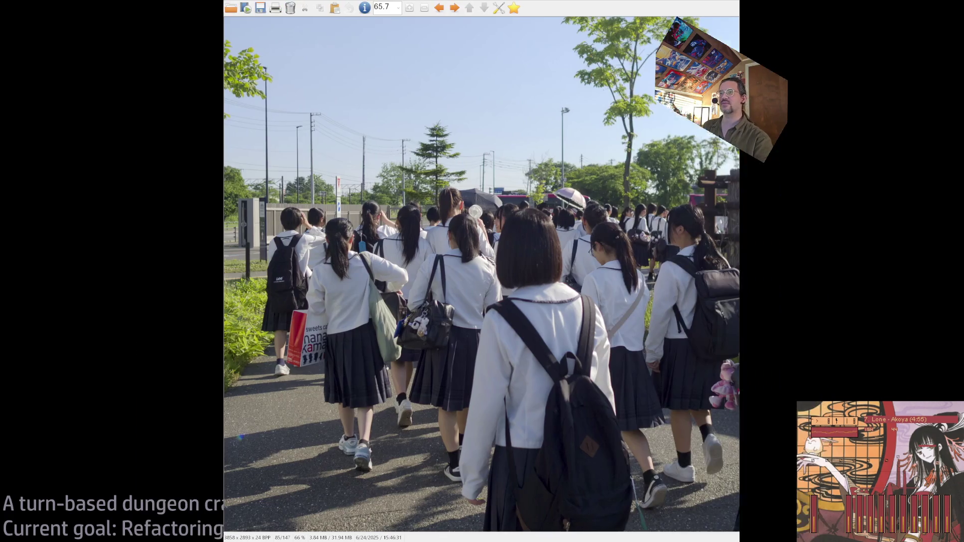
pyautogui.scroll(-1, 712, 489)
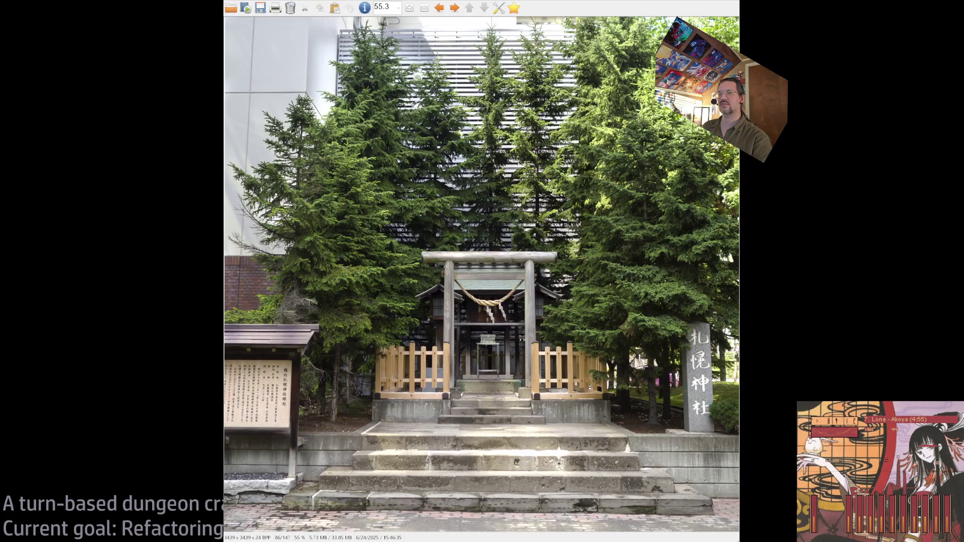
pyautogui.scroll(7, 708, 485)
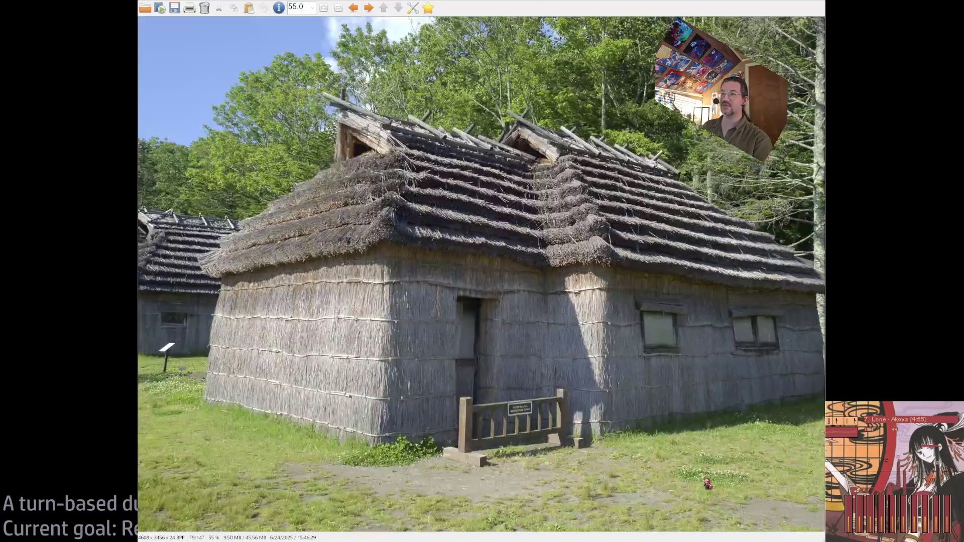
pyautogui.scroll(1, 708, 485)
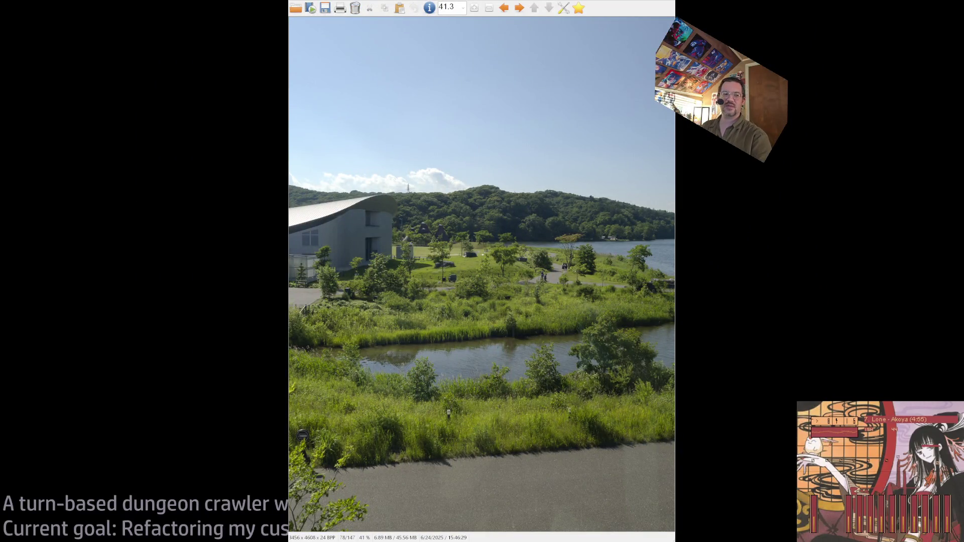
pyautogui.scroll(1, 708, 484)
pyautogui.scroll(-1, 482, 275)
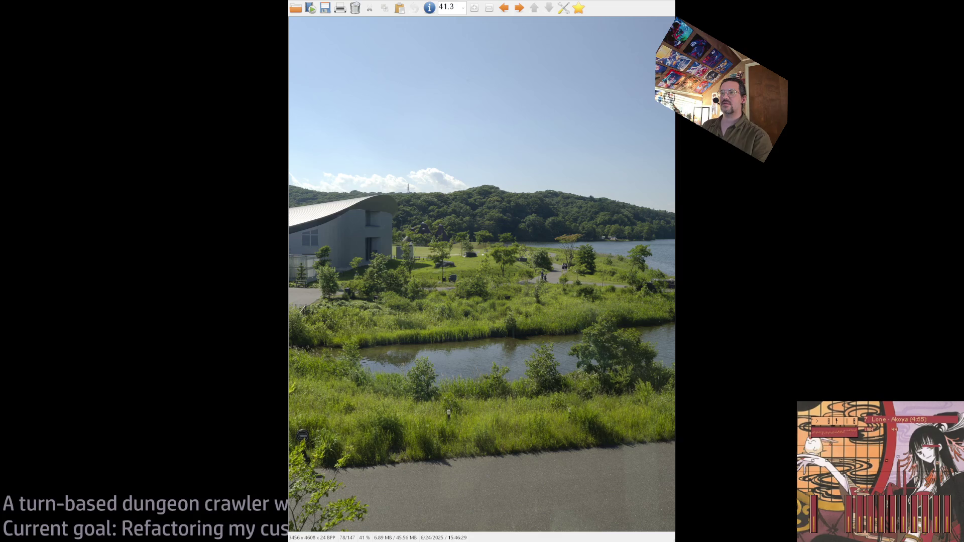
pyautogui.press('Escape')
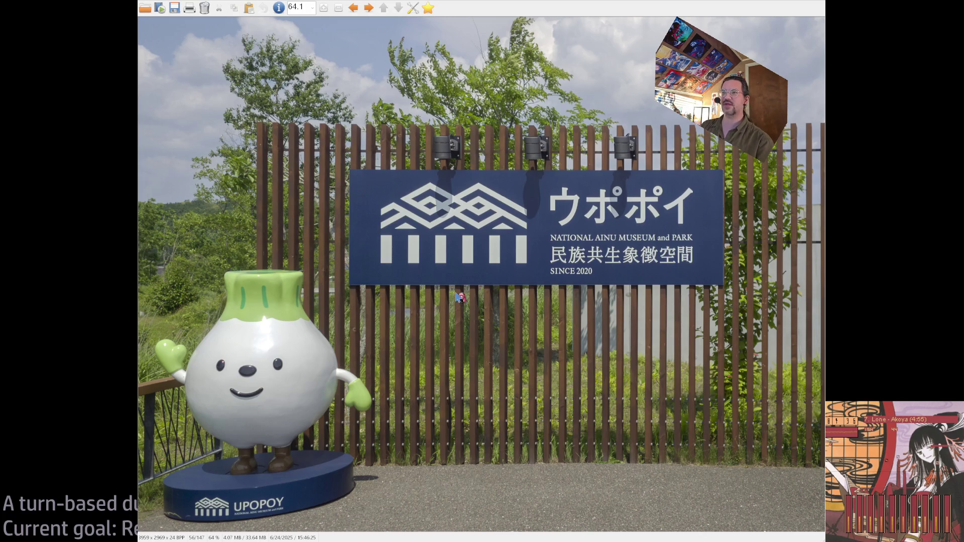
# Zoom to 379% on the thatched roof, pan onto the straw, then close the viewer.
pyautogui.scroll(-7, 452, 311)
pyautogui.scroll(-7, 448, 329)
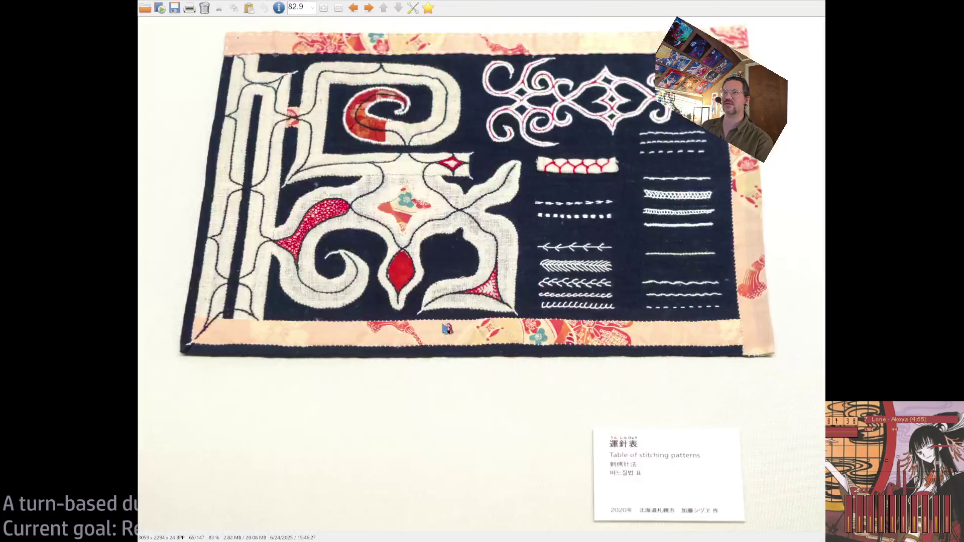
pyautogui.scroll(-7, 445, 323)
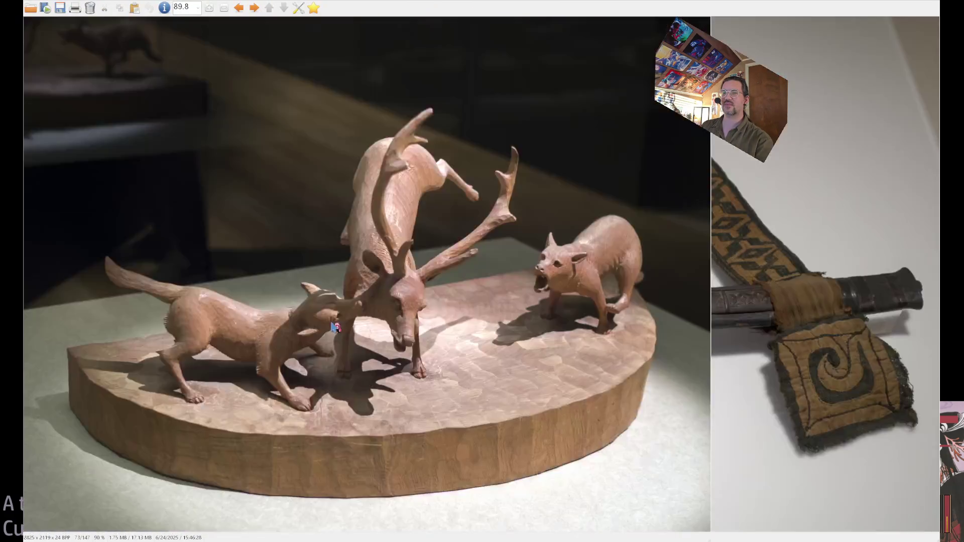
pyautogui.scroll(-3, 672, 350)
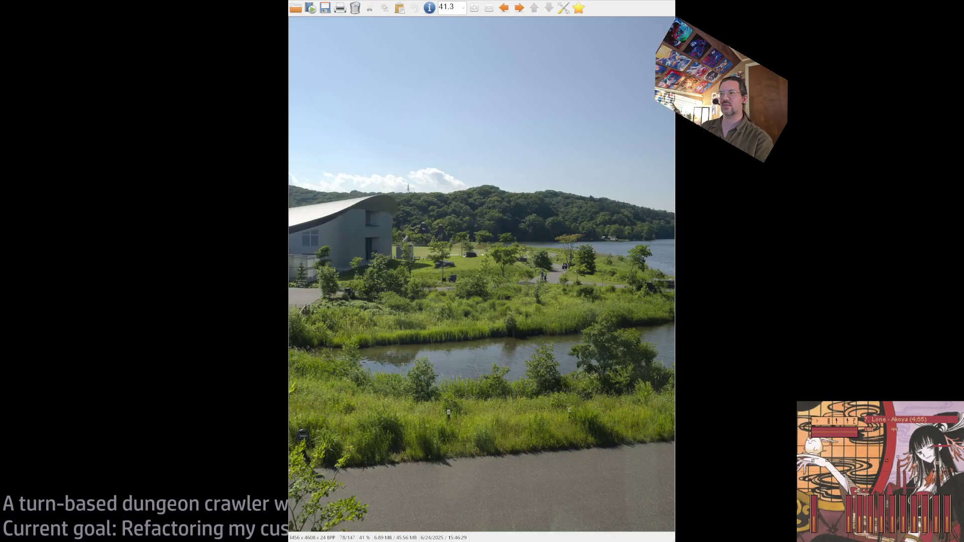
pyautogui.scroll(-1, 577, 377)
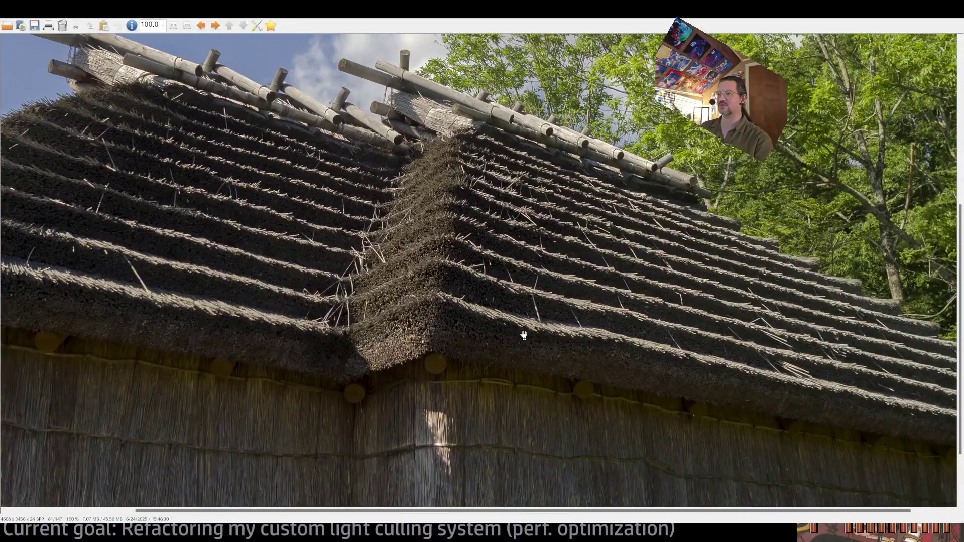
pyautogui.moveTo(524, 335); pyautogui.dragTo(492, 301)
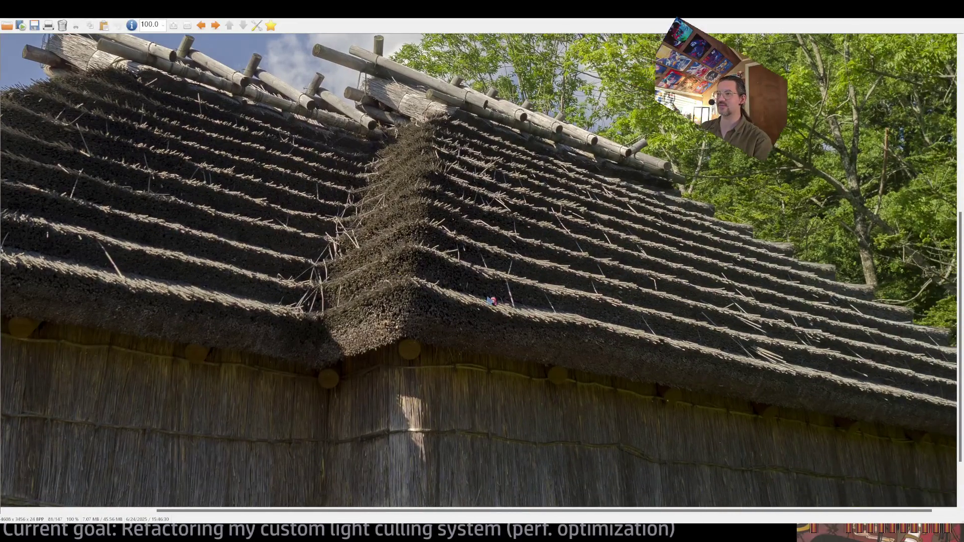
pyautogui.scroll(5, 511, 257)
pyautogui.press('Escape')
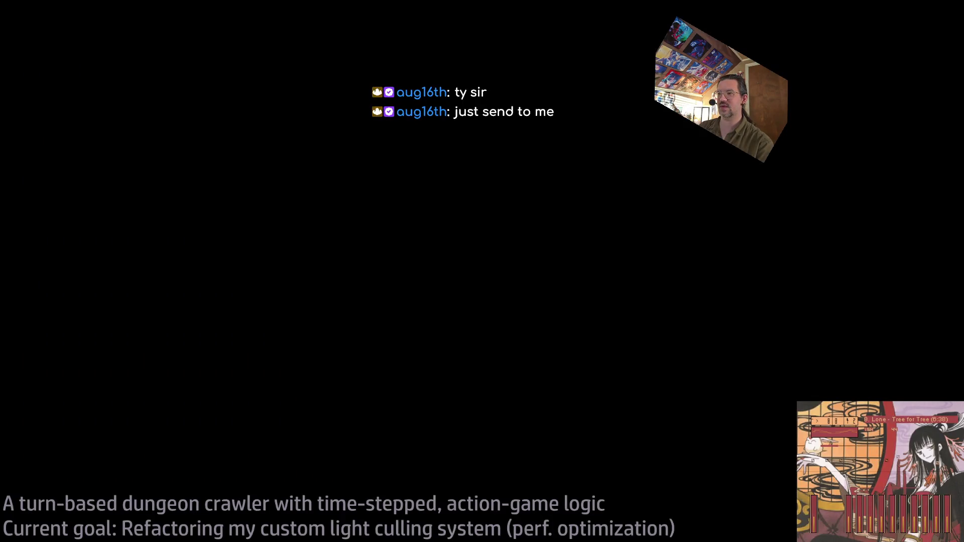
# Advance to image 79/147, the full thatched-roof wooden house on the lawn.
pyautogui.press('Right')
pyautogui.press('Right')
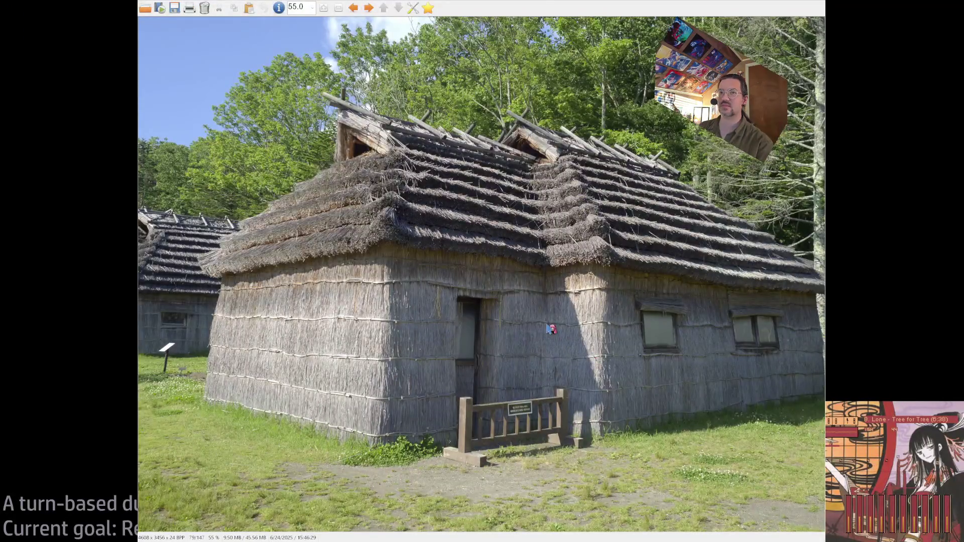
# Step through images 79–81 of the thatched huts and roof close-up, then close IrfanView.
pyautogui.press('Right')
pyautogui.press('Right')
pyautogui.press('Left')
pyautogui.press('Left')
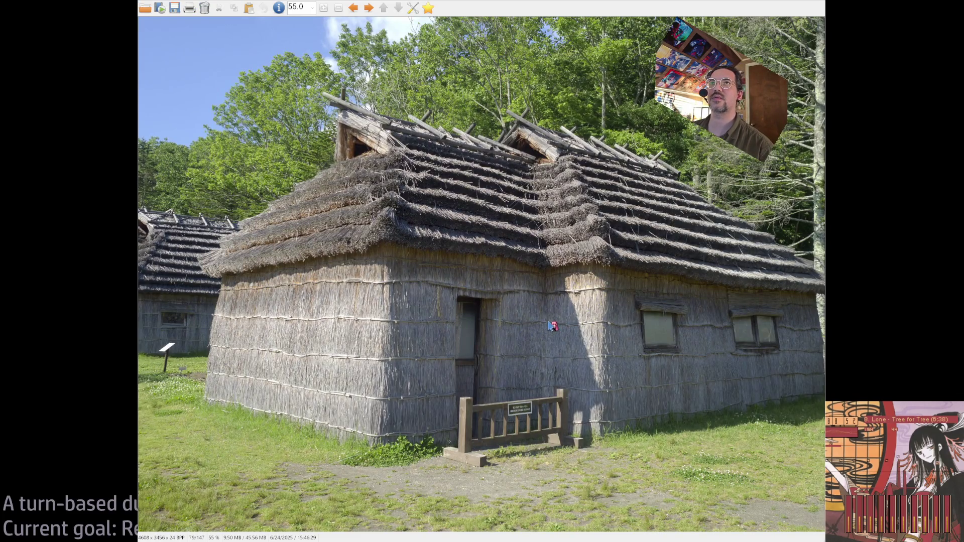
pyautogui.press('Right')
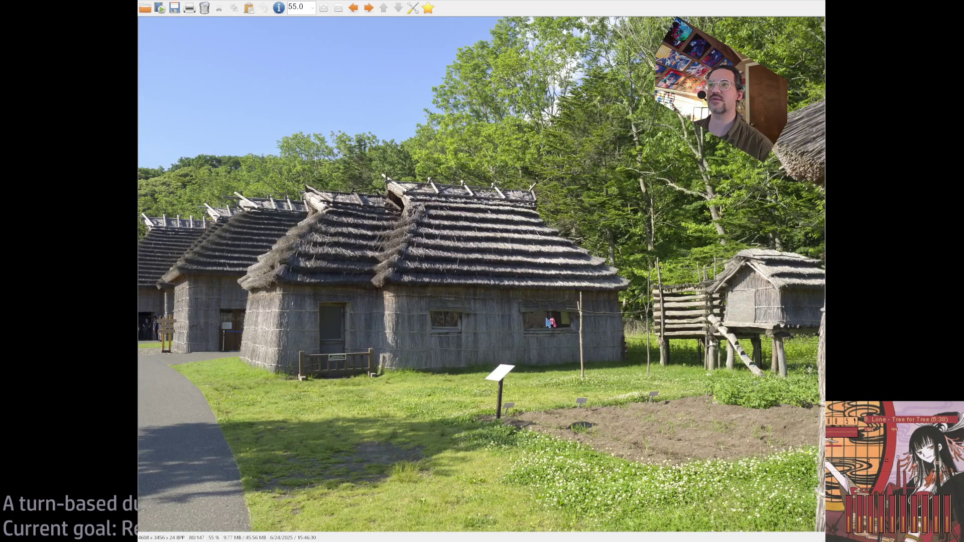
pyautogui.press('Right')
pyautogui.press('Right')
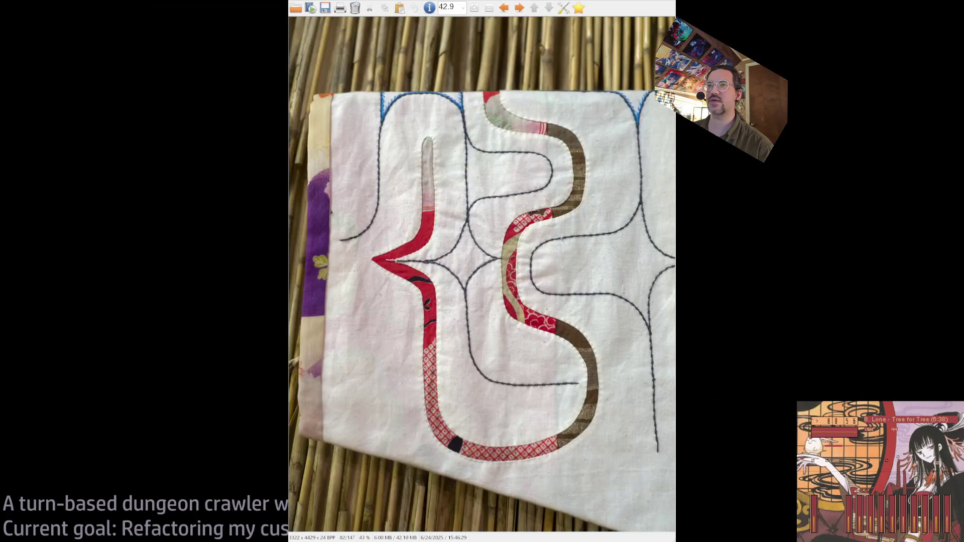
pyautogui.press('Left')
pyautogui.press('Escape')
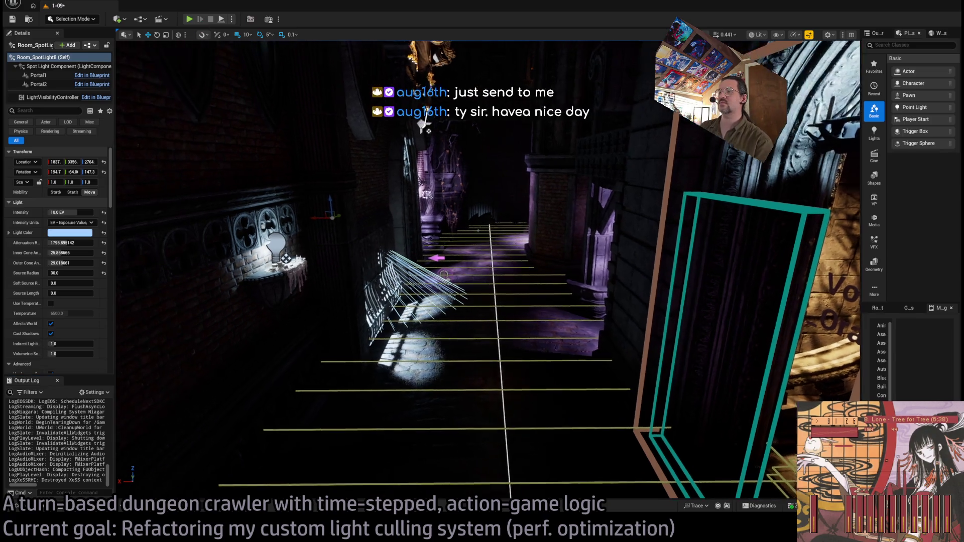
# Launch Play in Editor, free the cursor with Shift+F1, and run two turns.
pyautogui.press('Left')
pyautogui.click(190, 20)
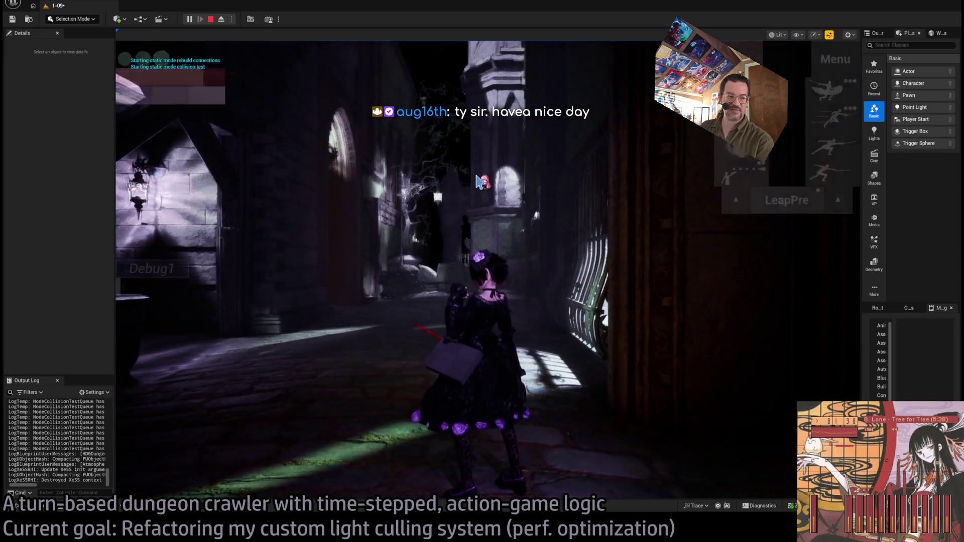
pyautogui.click(436, 201)
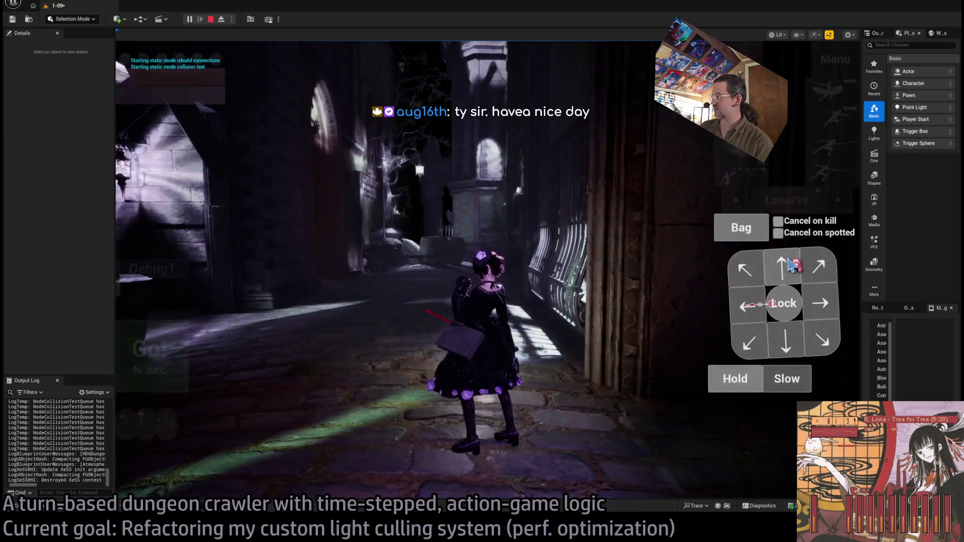
pyautogui.hotkey('shift', 'F1')
pyautogui.click(164, 360)
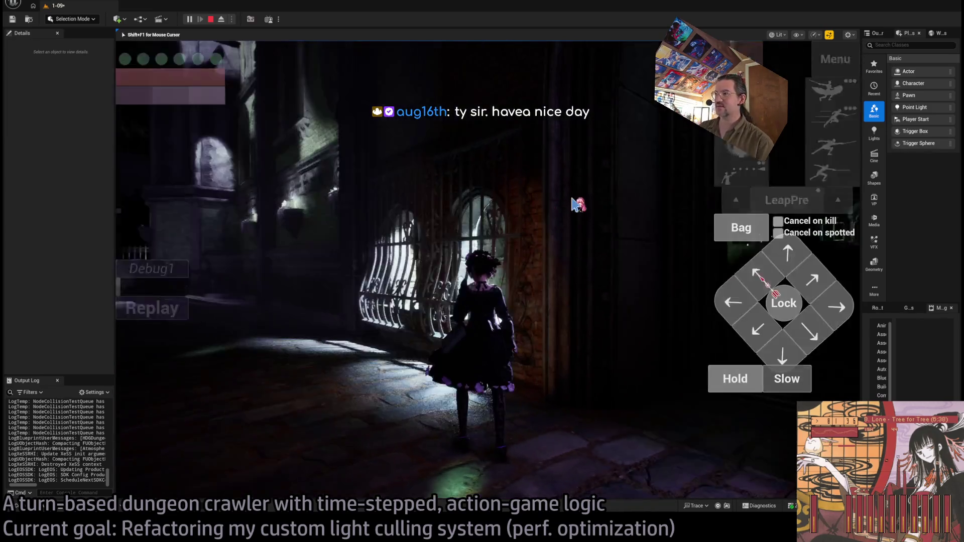
pyautogui.click(563, 237)
# Queue and run a projectile attack, then swing the camera toward the lit side alley.
pyautogui.hotkey('shift', 'F1')
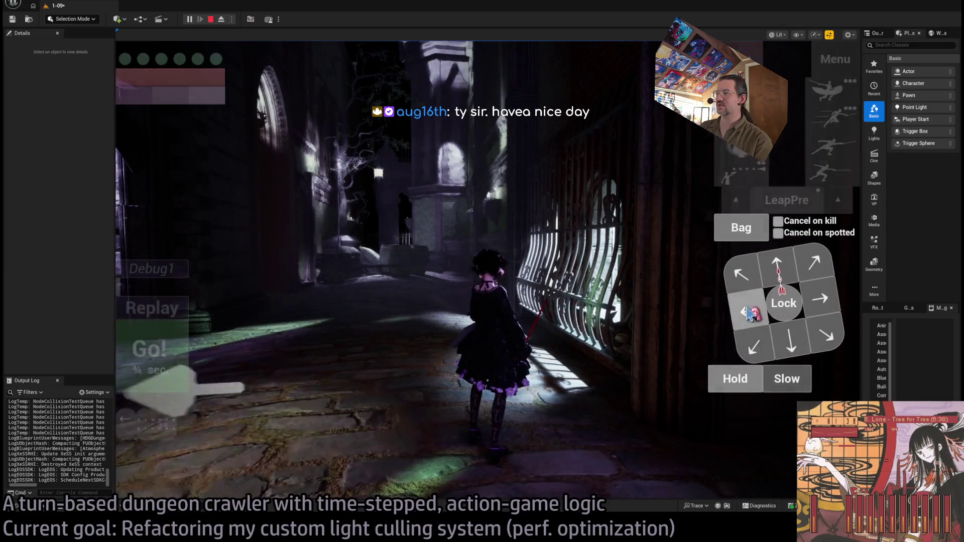
pyautogui.click(753, 160)
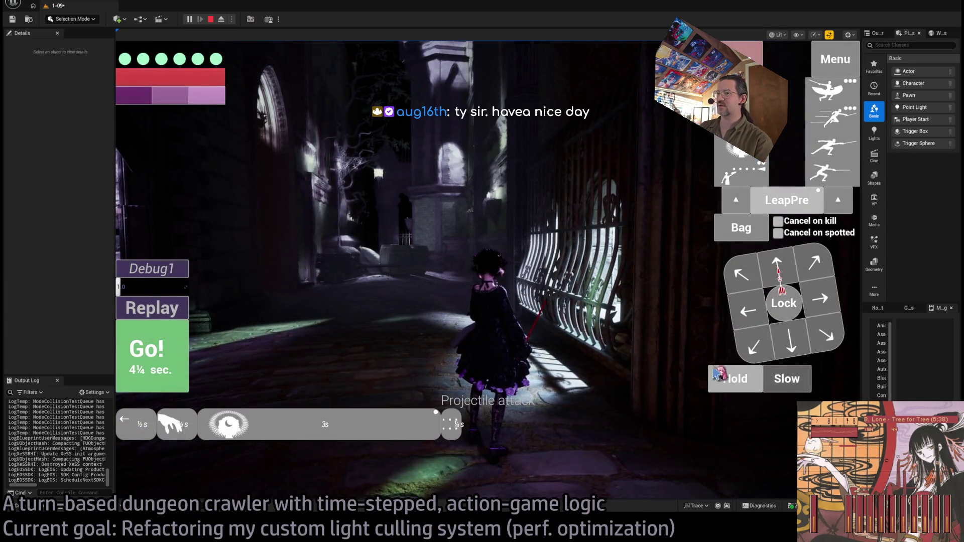
pyautogui.click(795, 353)
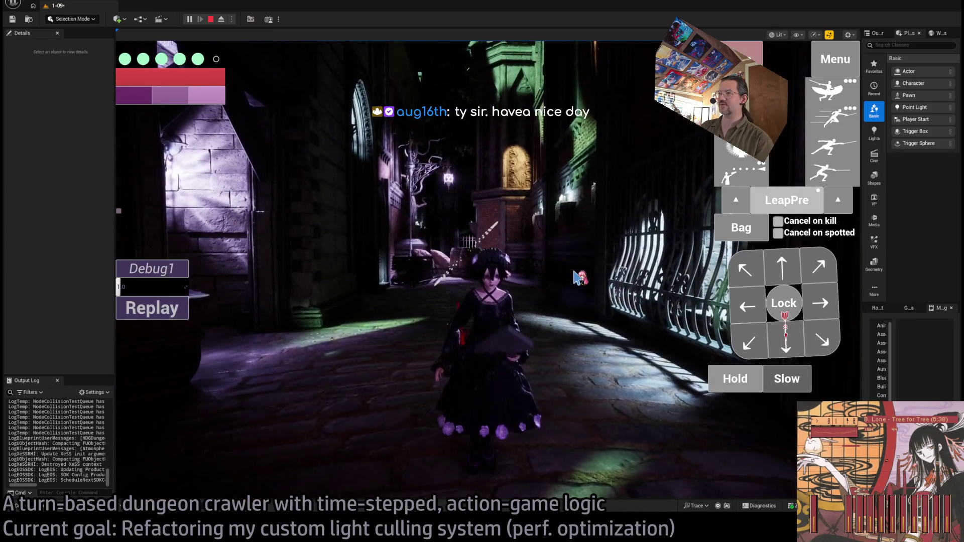
pyautogui.moveTo(577, 270); pyautogui.dragTo(448, 292)
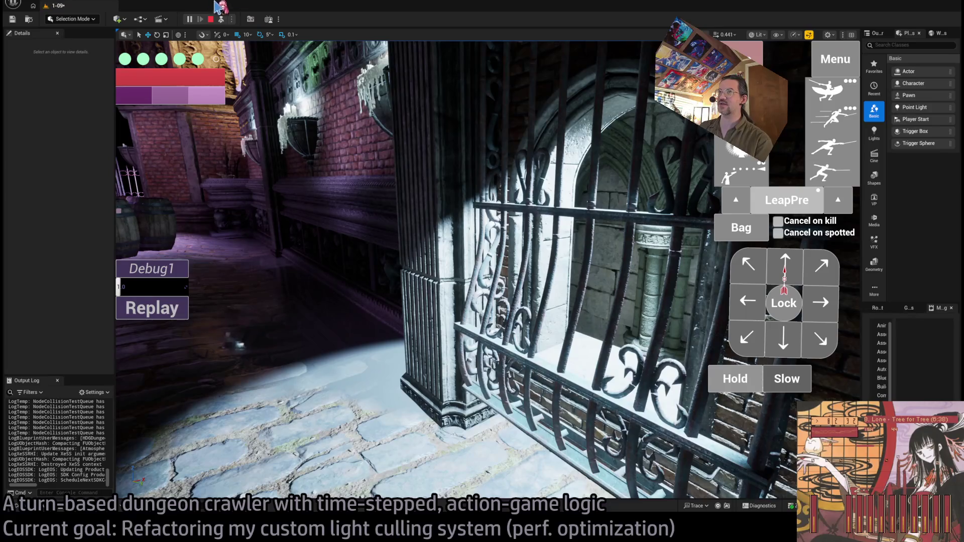
pyautogui.click(221, 19)
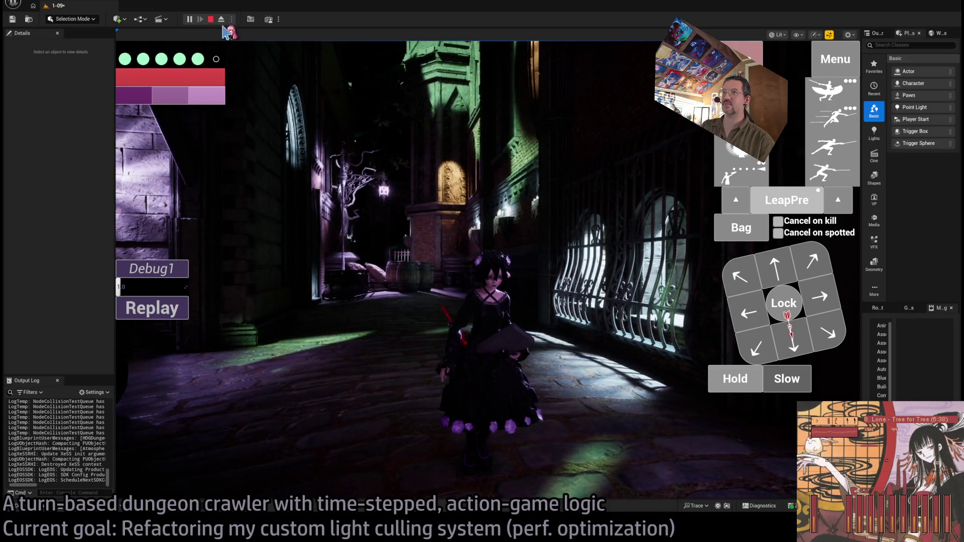
# Eject, re-possess the character, and rotate the game camera toward the brick pillar.
pyautogui.click(221, 20)
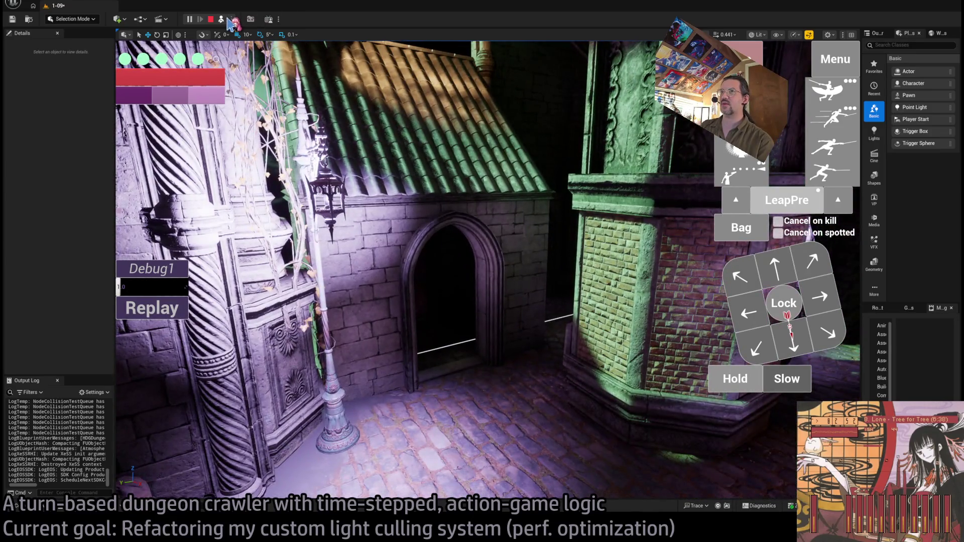
pyautogui.click(222, 19)
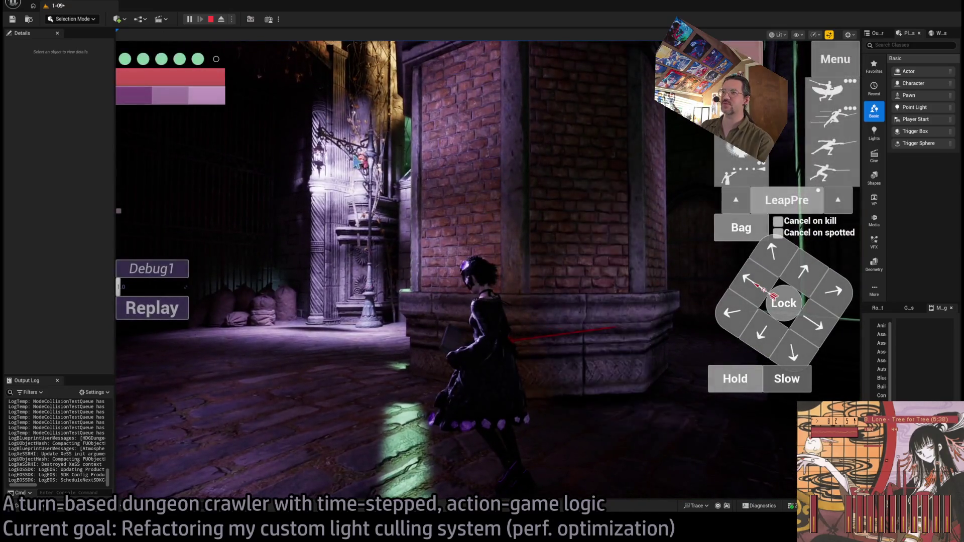
pyautogui.click(464, 227)
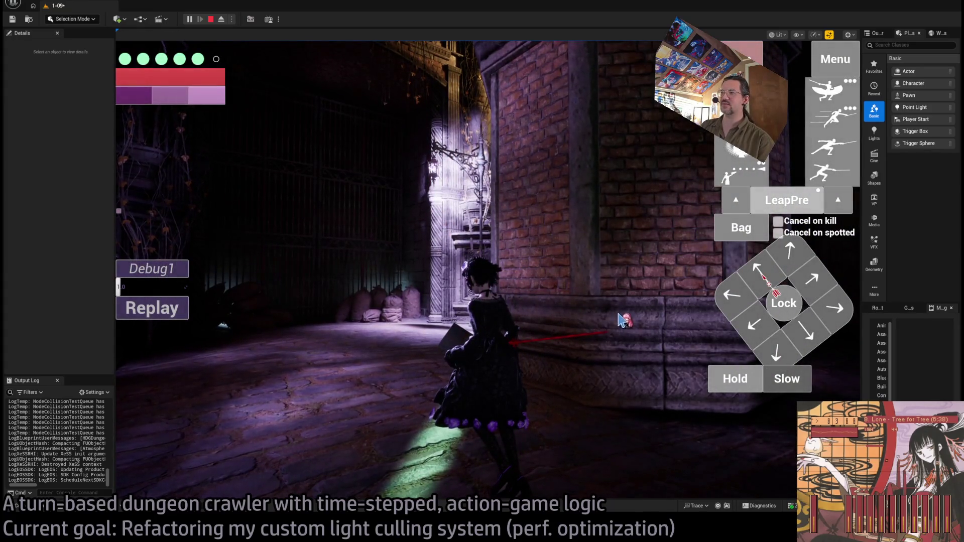
pyautogui.click(598, 319)
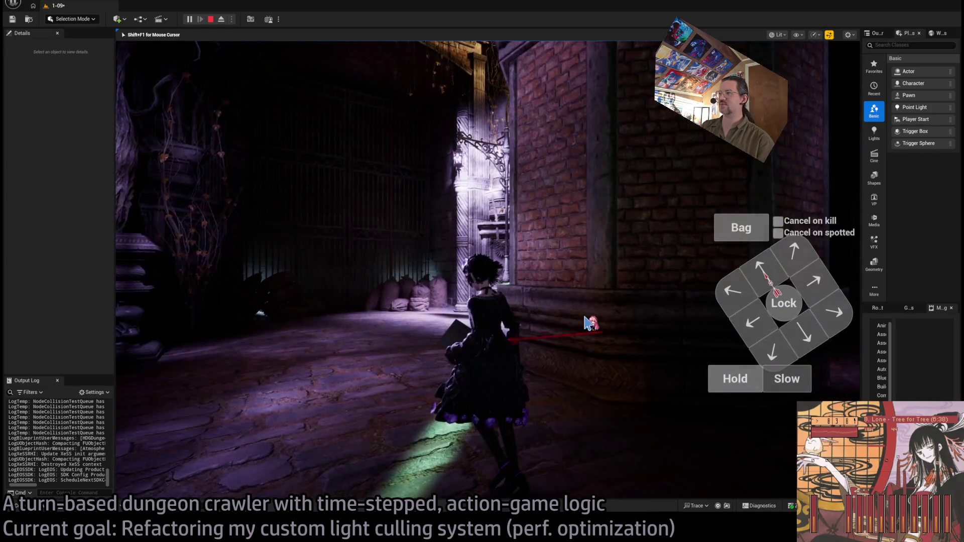
pyautogui.click(589, 320)
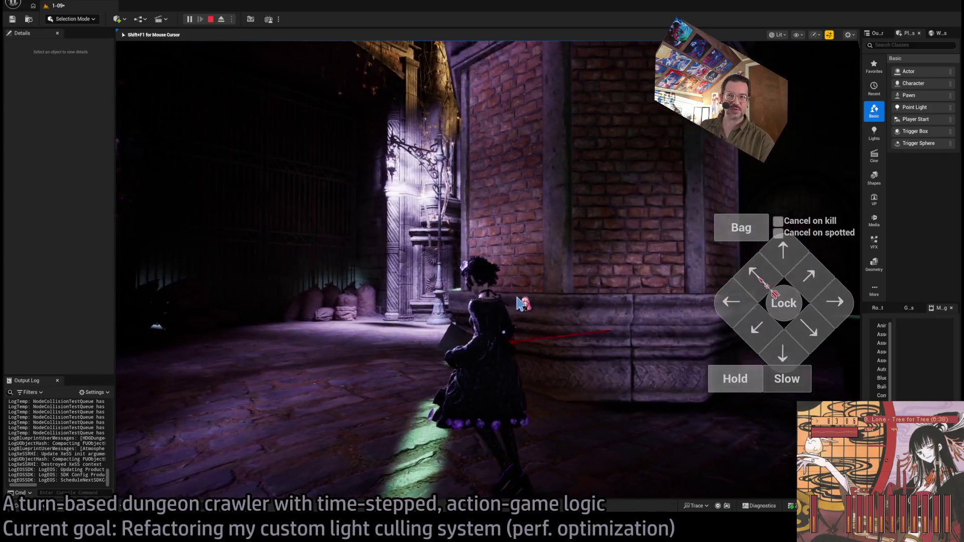
# Rotate the camera, run the four-hit attack combo, and face down the lamp-lit alley.
pyautogui.click(431, 280)
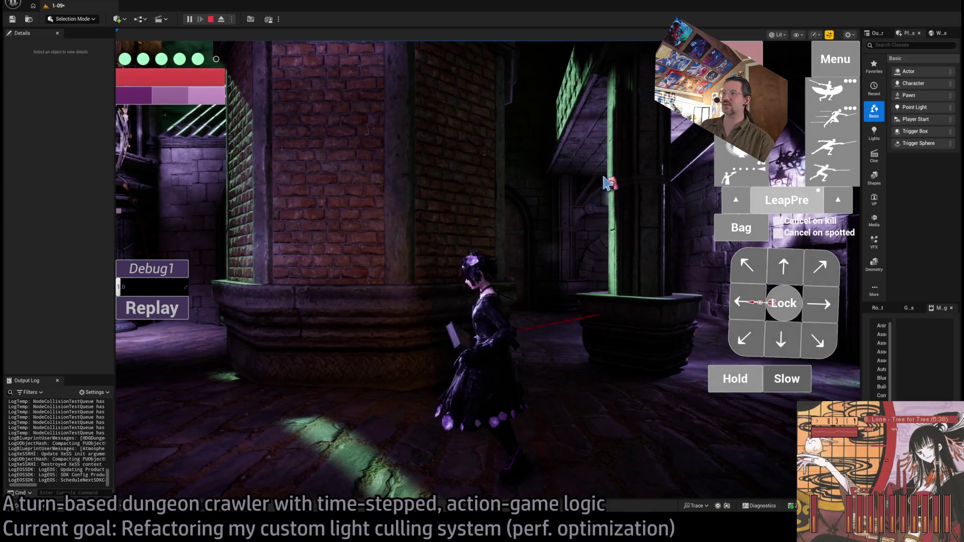
pyautogui.click(619, 224)
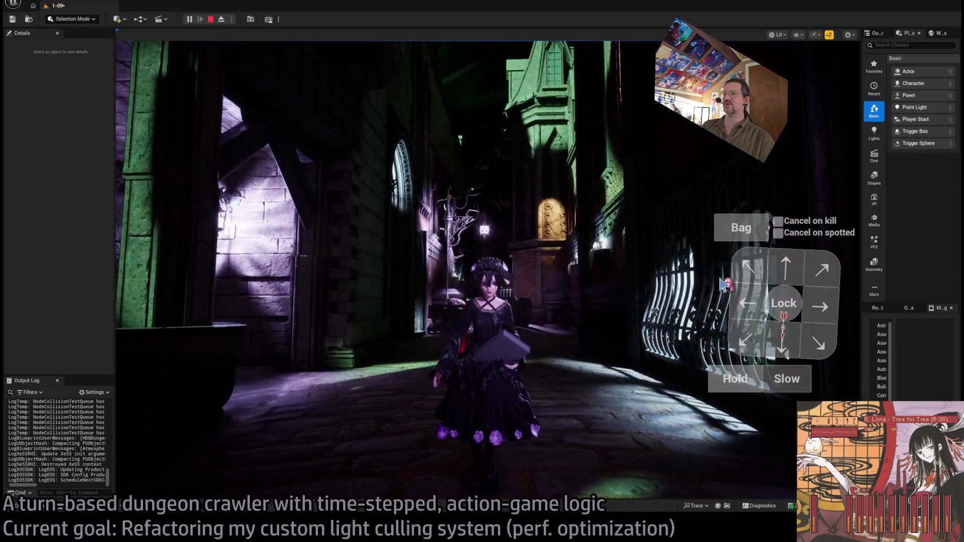
pyautogui.click(822, 178)
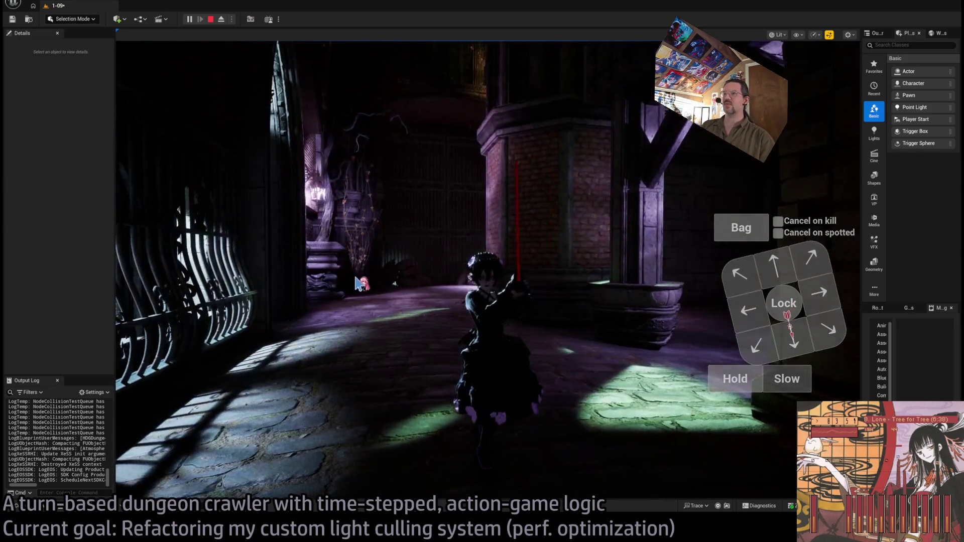
pyautogui.click(358, 283)
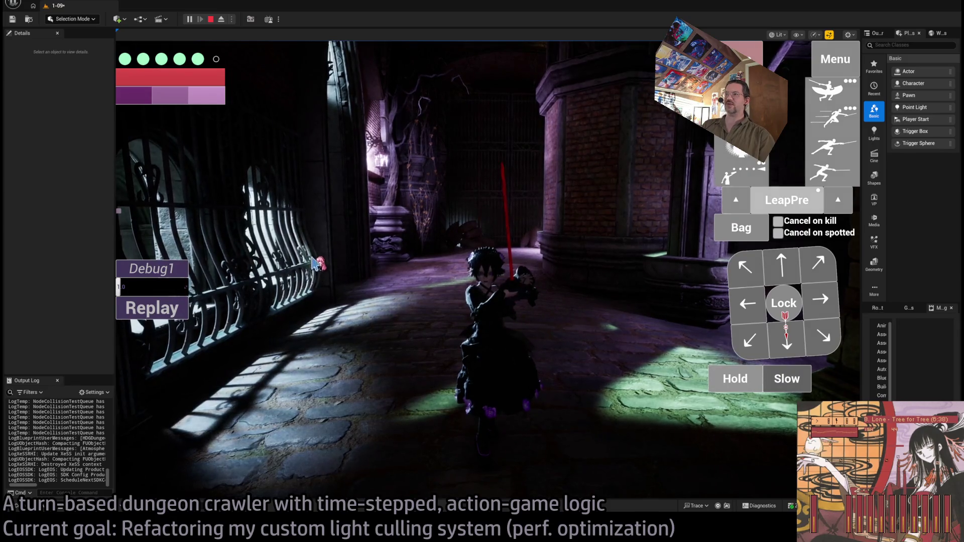
# Walk the character between the lamp-lit alley and gated hall, then stop play.
pyautogui.press('w')
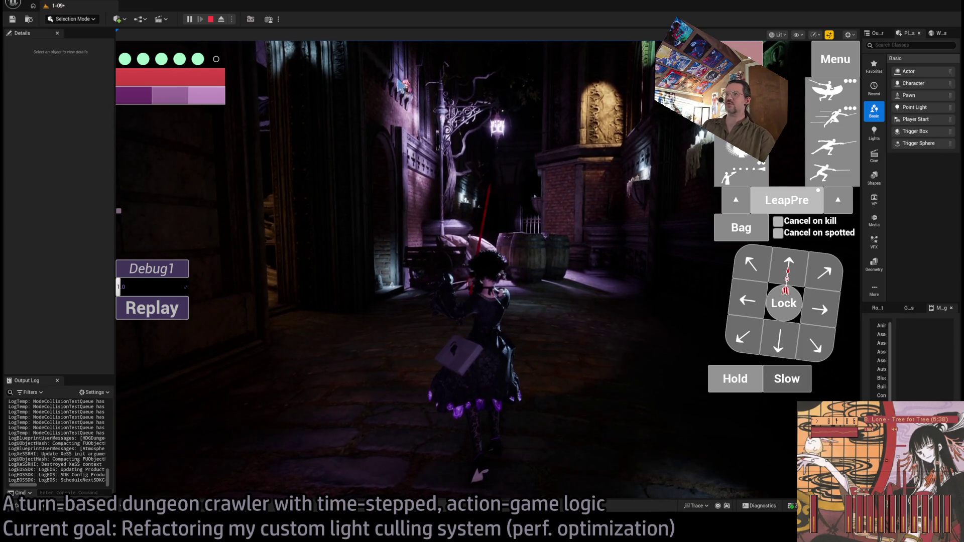
pyautogui.press('w')
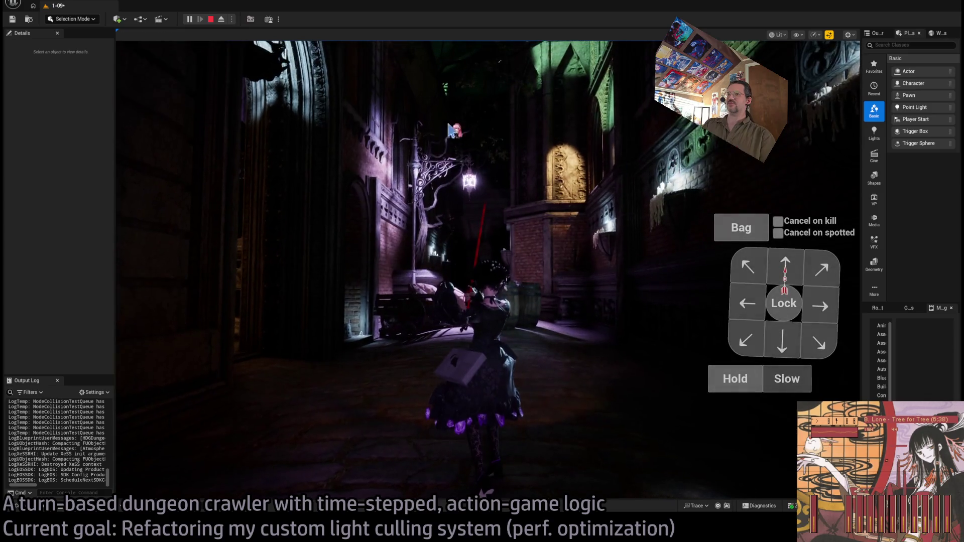
pyautogui.press('w')
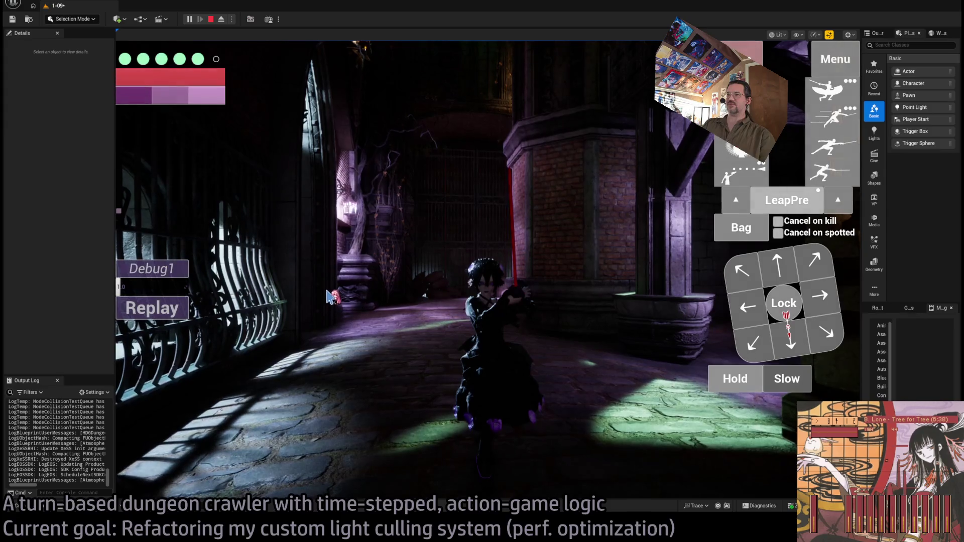
pyautogui.press('w')
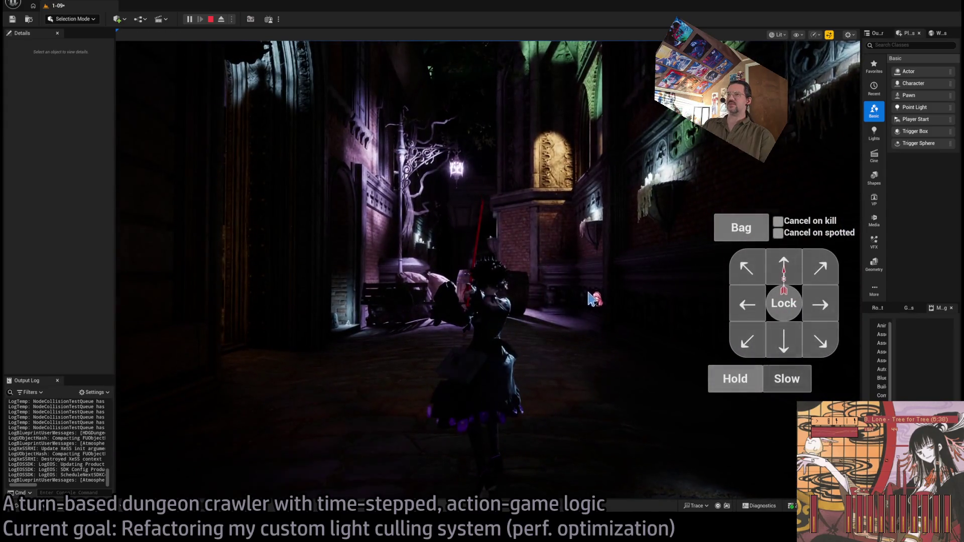
pyautogui.press('s')
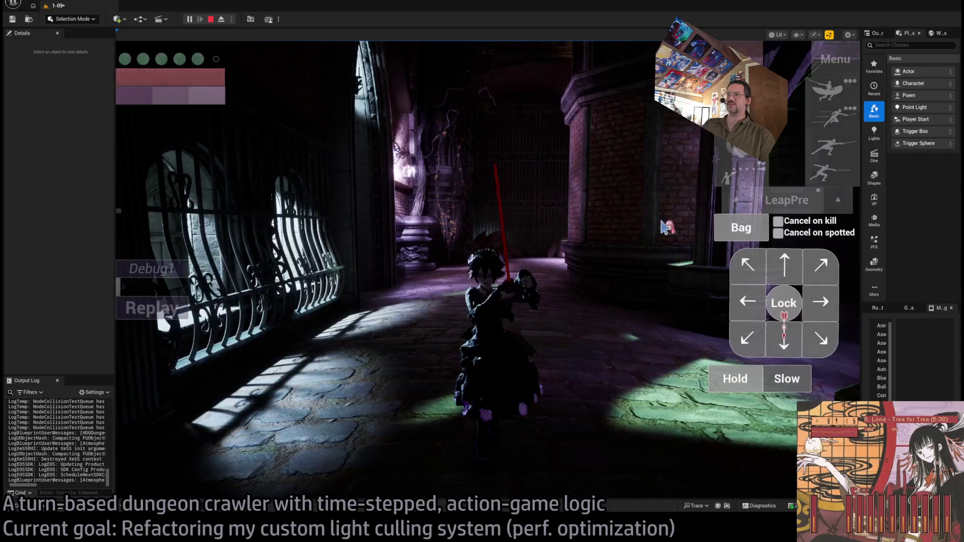
pyautogui.press('w')
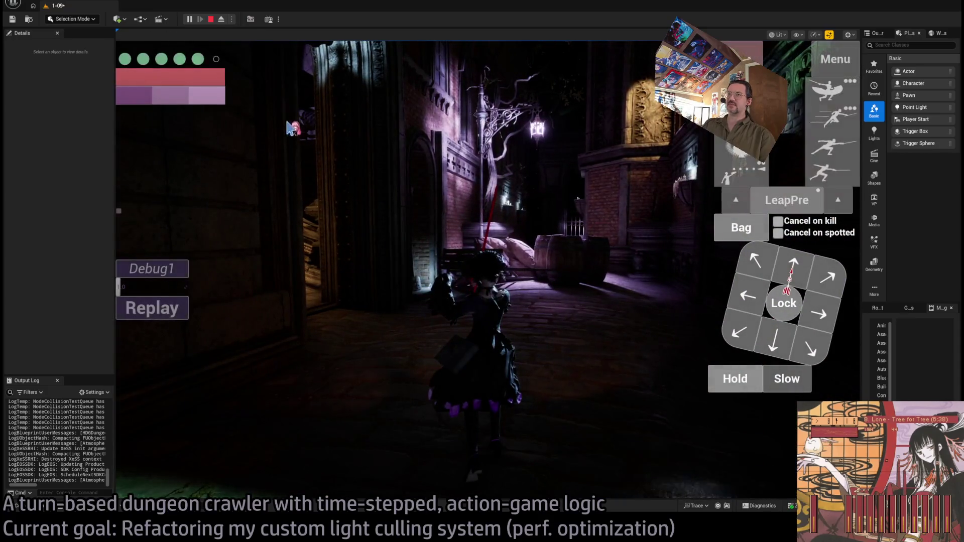
pyautogui.click(210, 19)
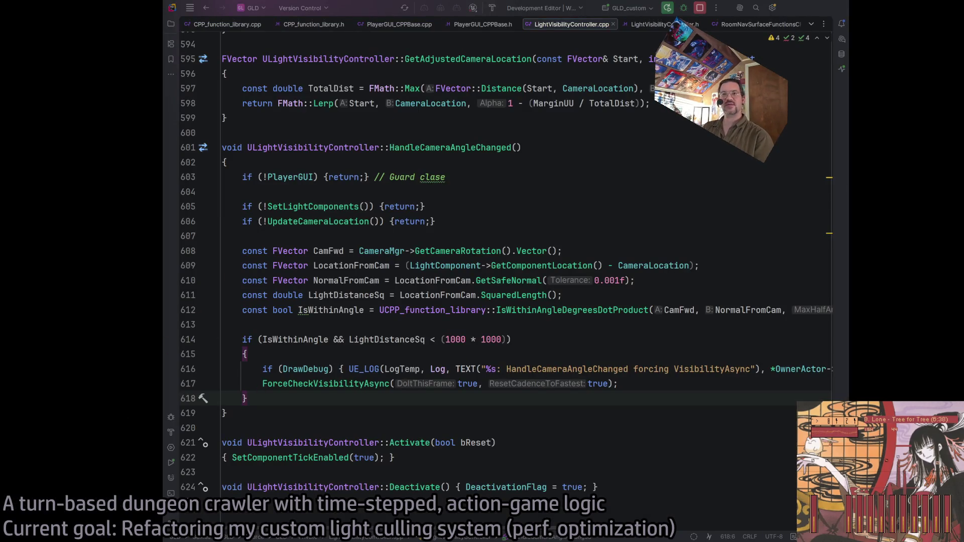
# Scroll through HandleCameraAngleChanged in LightVisibilityController.cpp, then return to Unreal Editor.
pyautogui.scroll(-2, 506, 262)
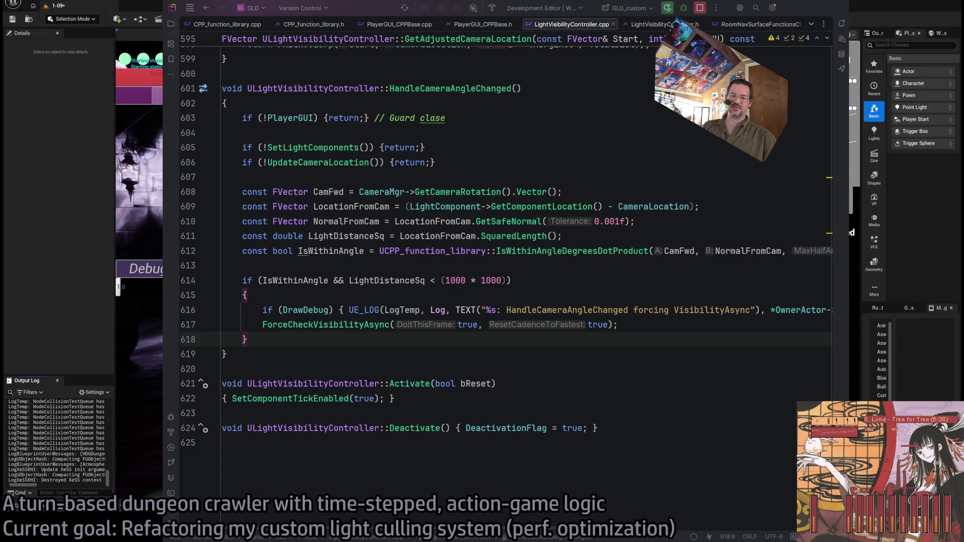
pyautogui.hotkey('alt', 'Tab')
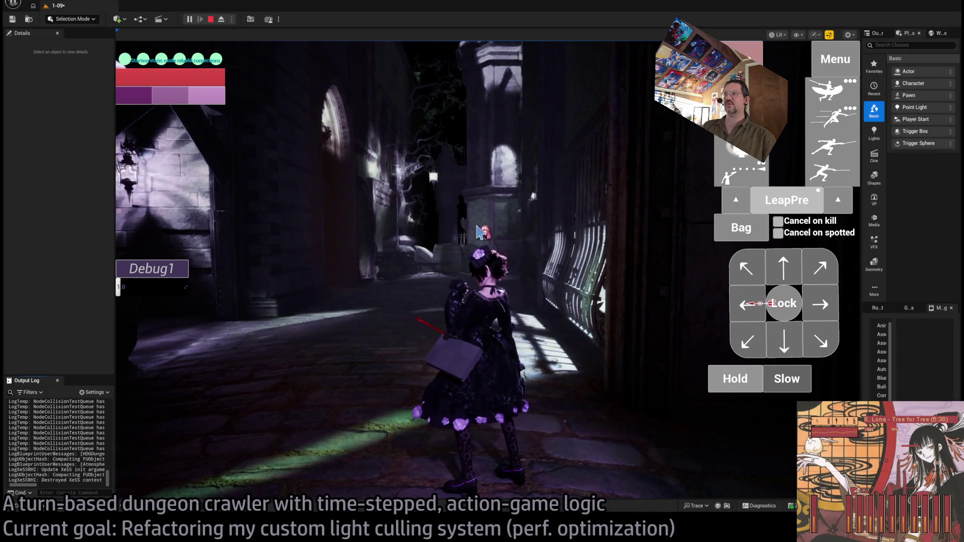
# Stop the game, move the view forward, and relaunch Play in Editor with Alt+P.
pyautogui.click(211, 19)
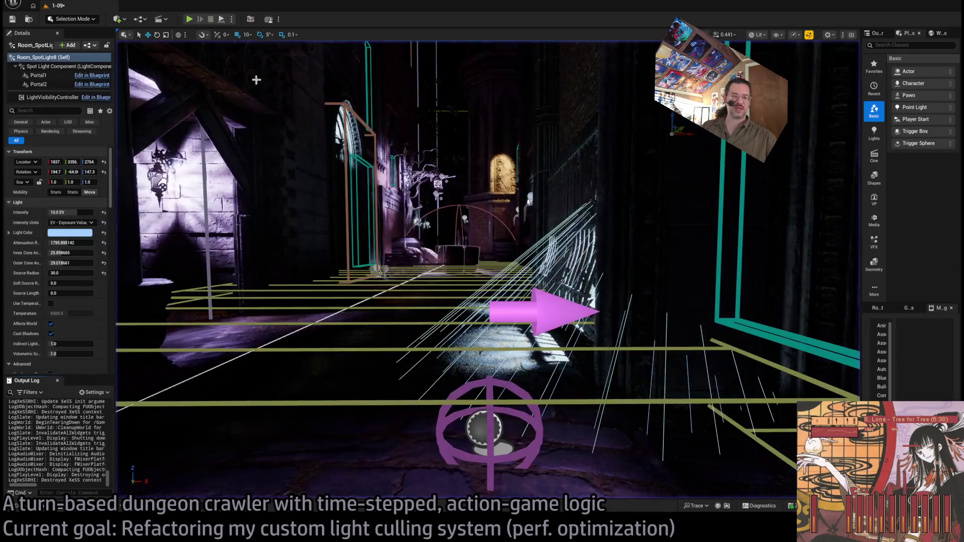
pyautogui.press('f')
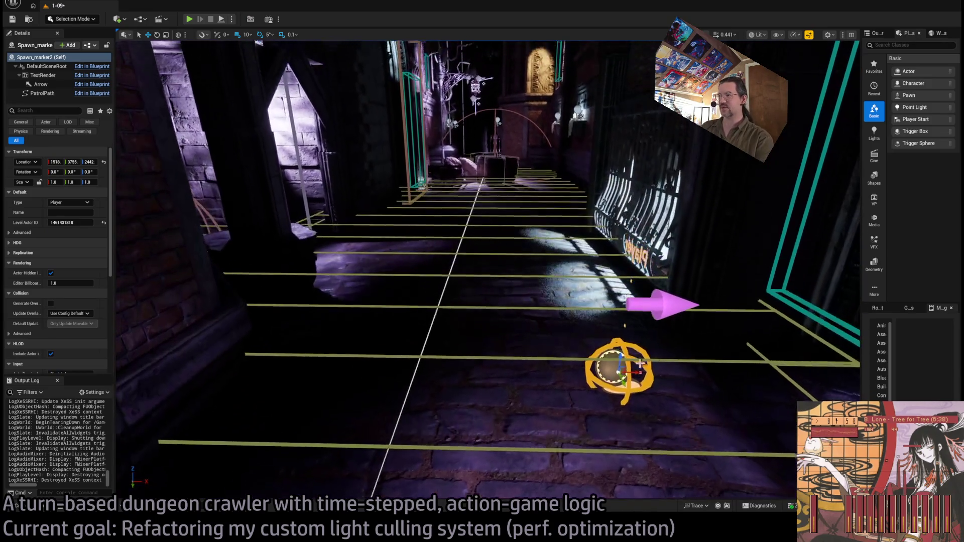
pyautogui.hotkey('alt', 'p')
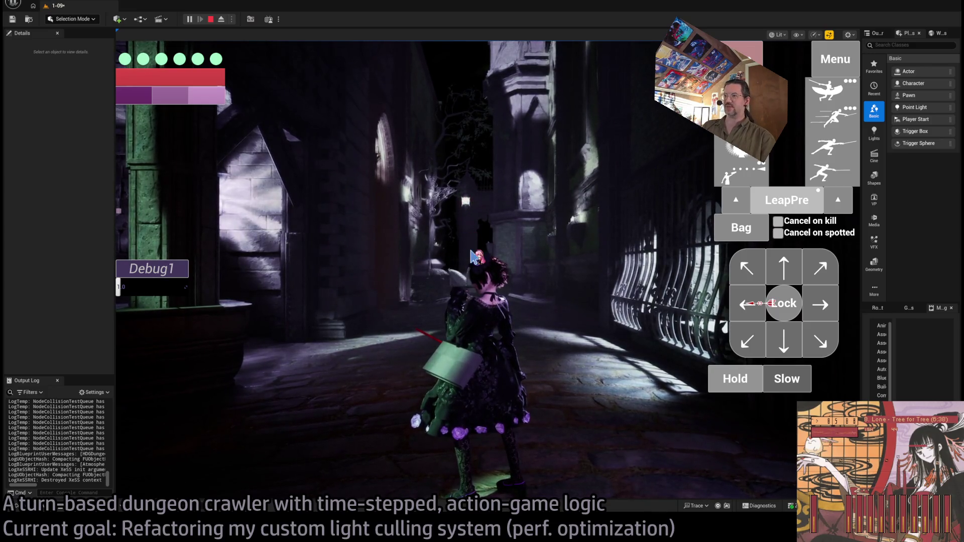
# End the Play in Editor session with Esc.
pyautogui.press('Escape')
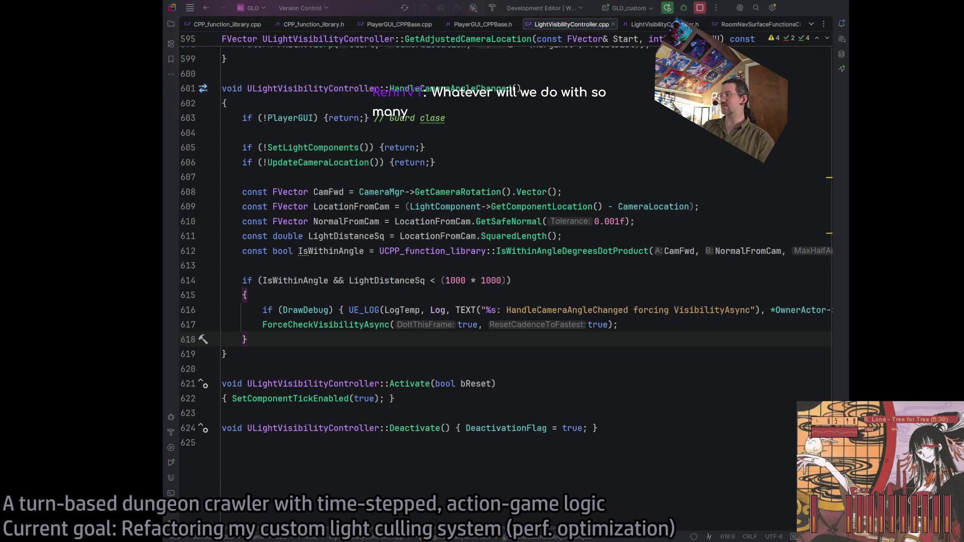
# Switch from Rider to the Unreal Editor showing the dungeon corridor level.
pyautogui.hotkey('alt', 'Tab')
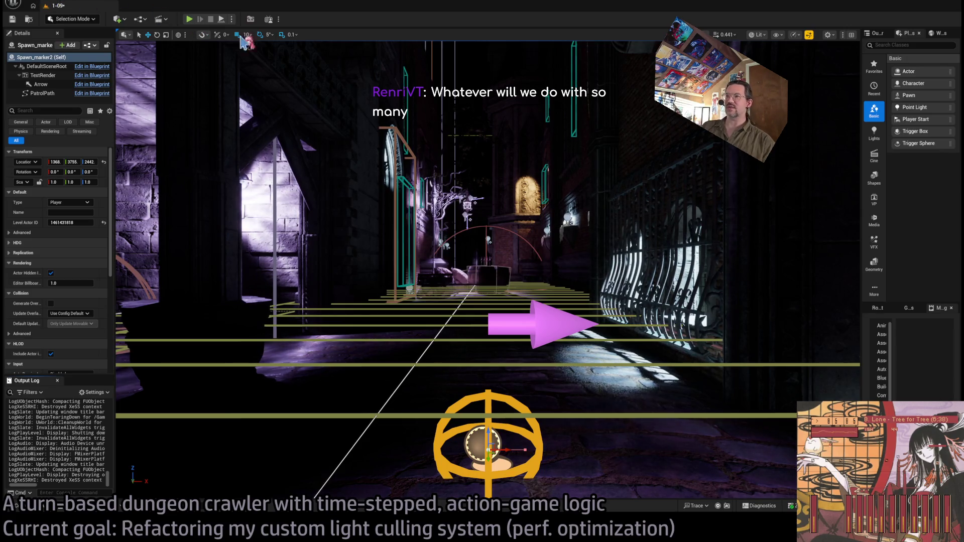
# Fly the viewport through the level toward the tower in the unlit view mode.
pyautogui.moveTo(588, 166)
pyautogui.mouseDown()
pyautogui.moveTo(588, 67)
pyautogui.moveTo(589, 291)
pyautogui.moveTo(589, 203)
pyautogui.mouseUp()
pyautogui.hotkey('alt', '3')
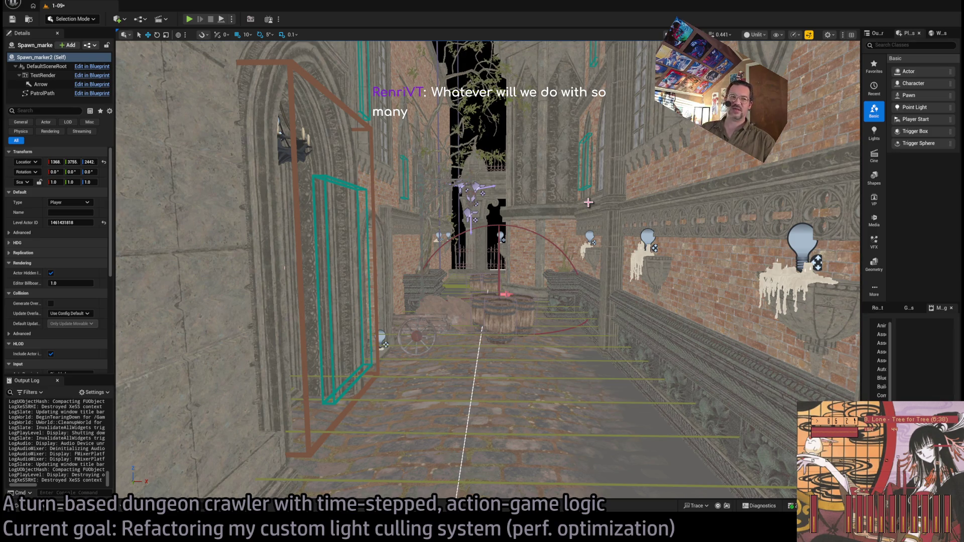
pyautogui.moveTo(605, 235); pyautogui.dragTo(604, 235)
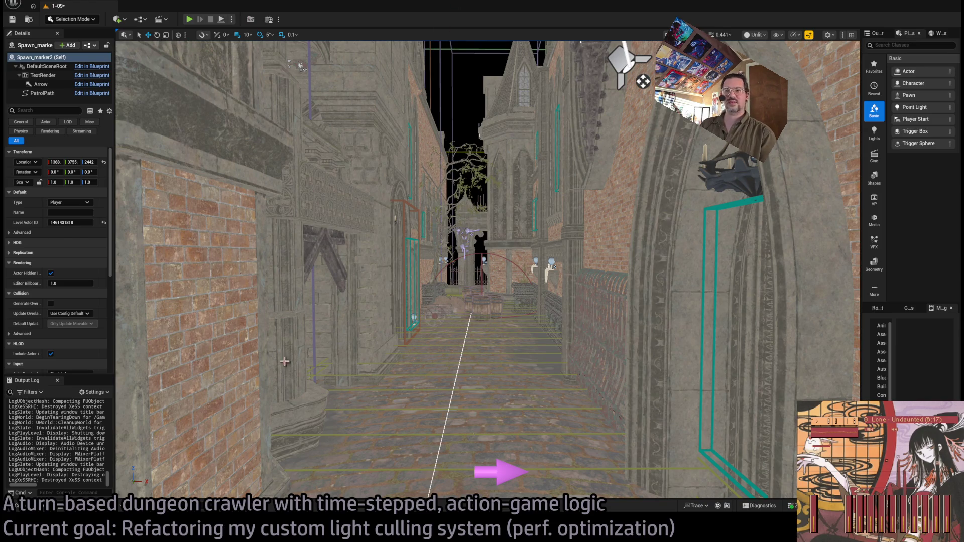
# Switch from Rider's LightVisibilityController.cpp through the level to the Fab page in Chrome.
pyautogui.hotkey('alt', 'Tab')
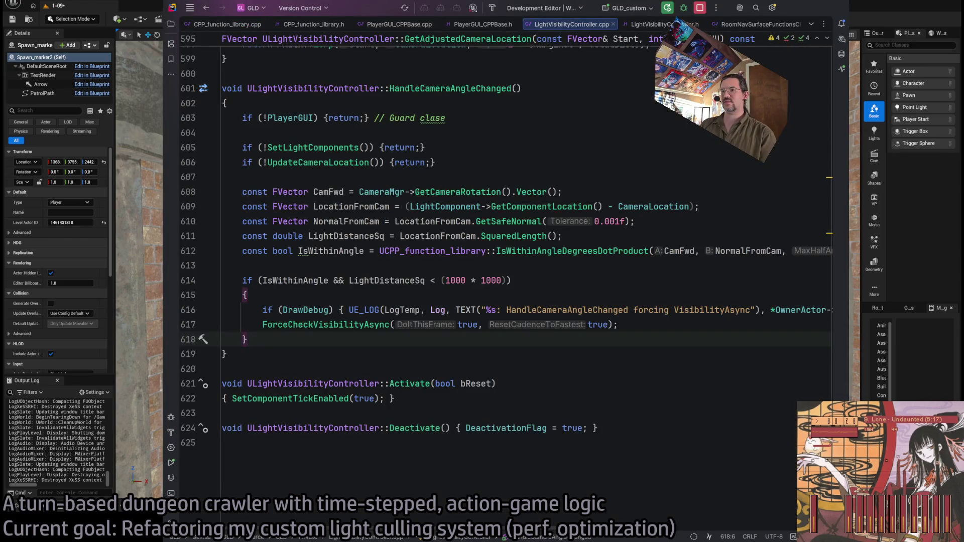
pyautogui.hotkey('alt', 'Tab')
pyautogui.hotkey('alt', 'Tab')
pyautogui.hotkey('alt', 'Tab')
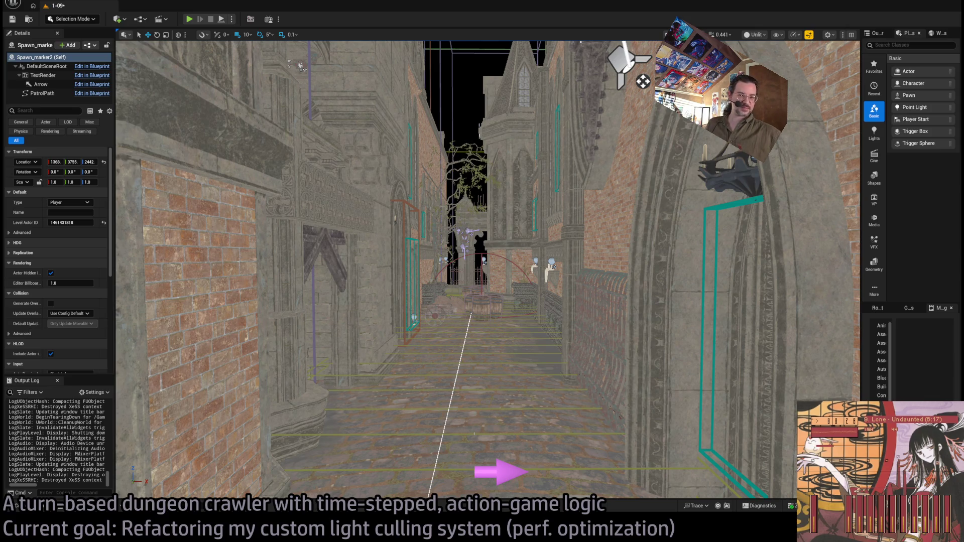
pyautogui.hotkey('alt', 'Tab')
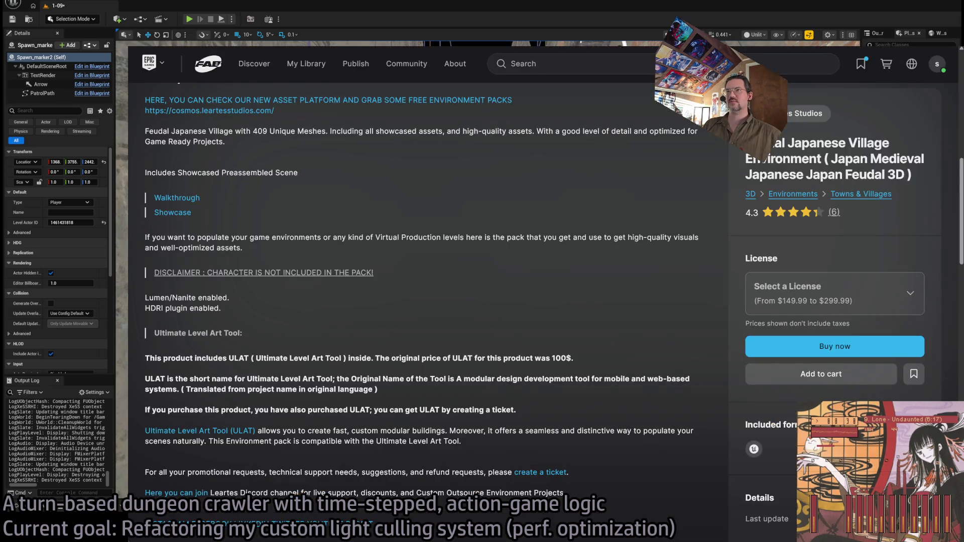
# Load chatgpt.com by entering 'chatgpt' in the browser's address bar.
pyautogui.scroll(15, 459, 346)
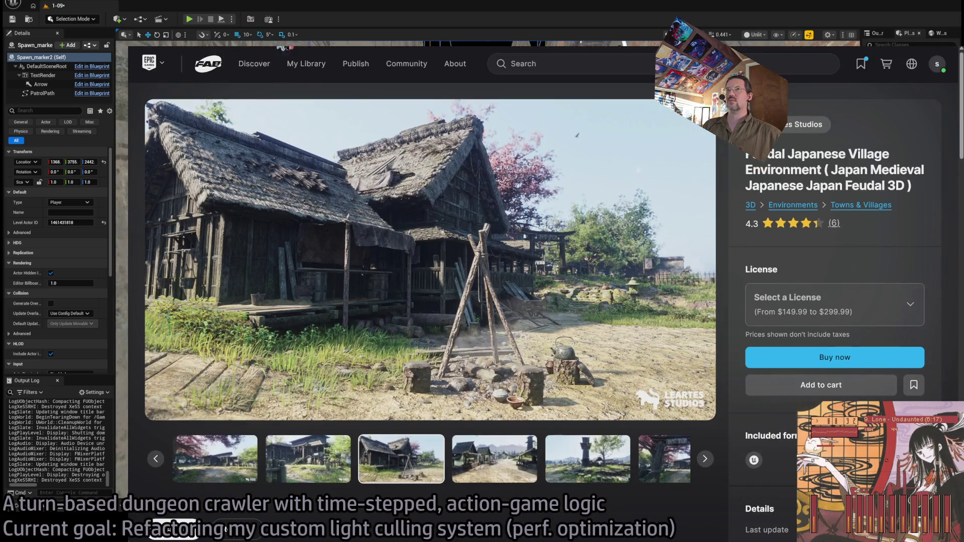
pyautogui.press('/')
pyautogui.write('chatgpt')
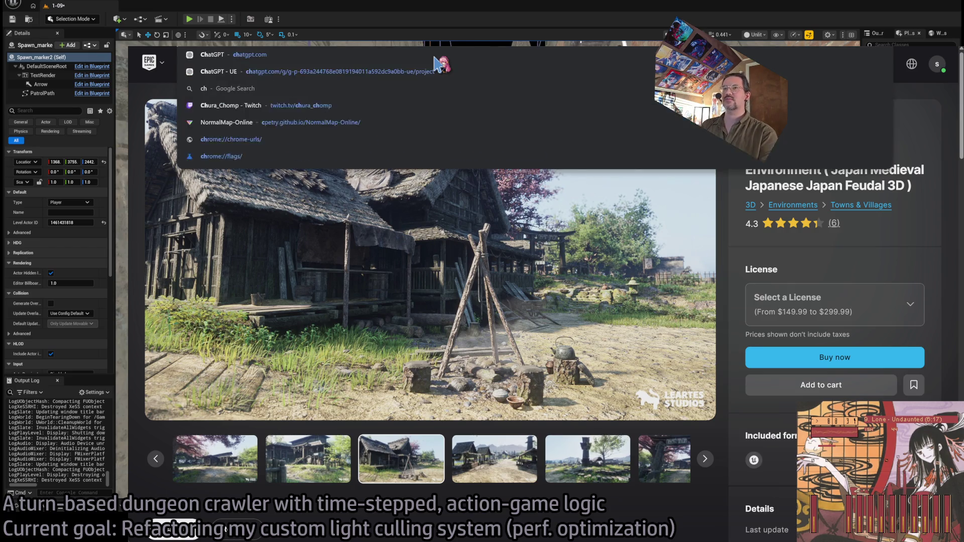
pyautogui.press('Return')
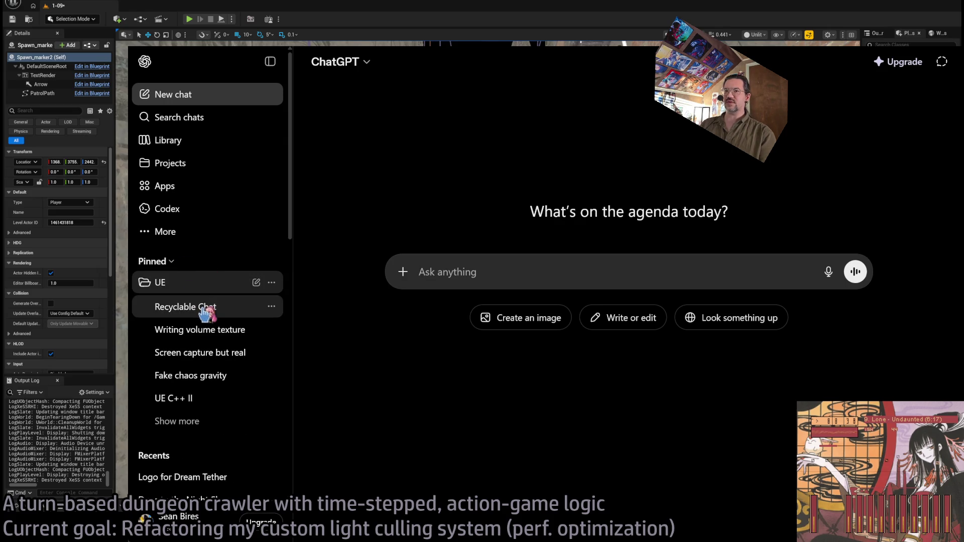
# In Recyclable Chat, edit the earlier question and delete its old text after the opening phrase.
pyautogui.click(206, 308)
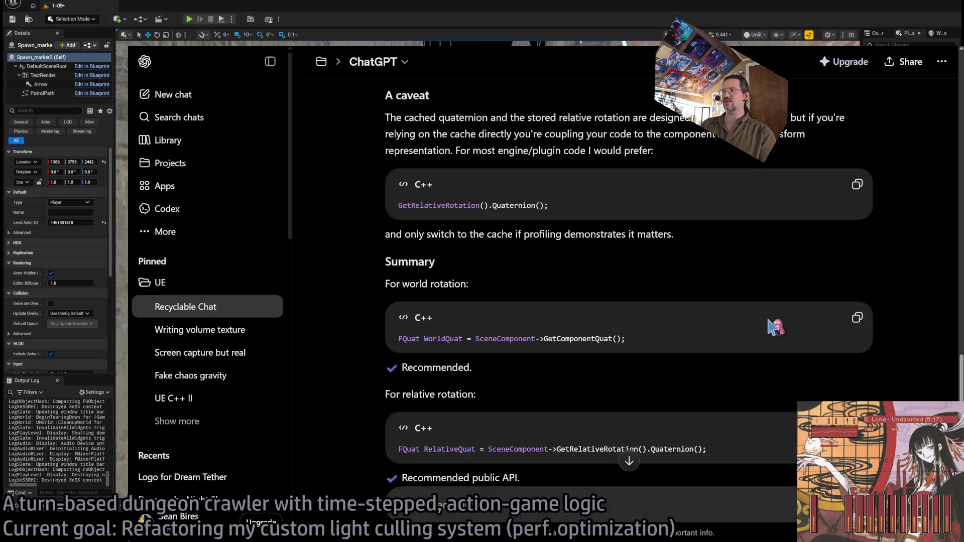
pyautogui.scroll(10, 773, 328)
pyautogui.click(816, 248)
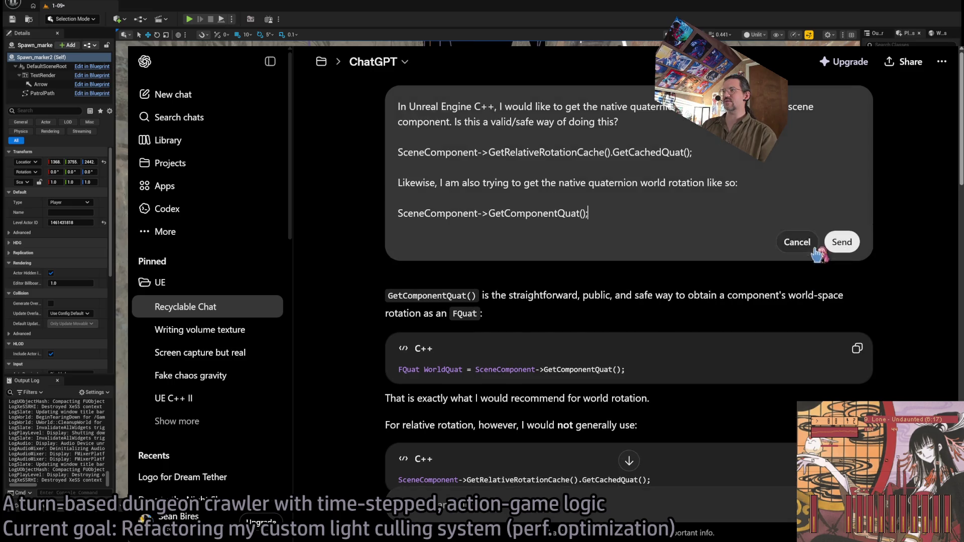
pyautogui.moveTo(500, 105); pyautogui.dragTo(658, 215)
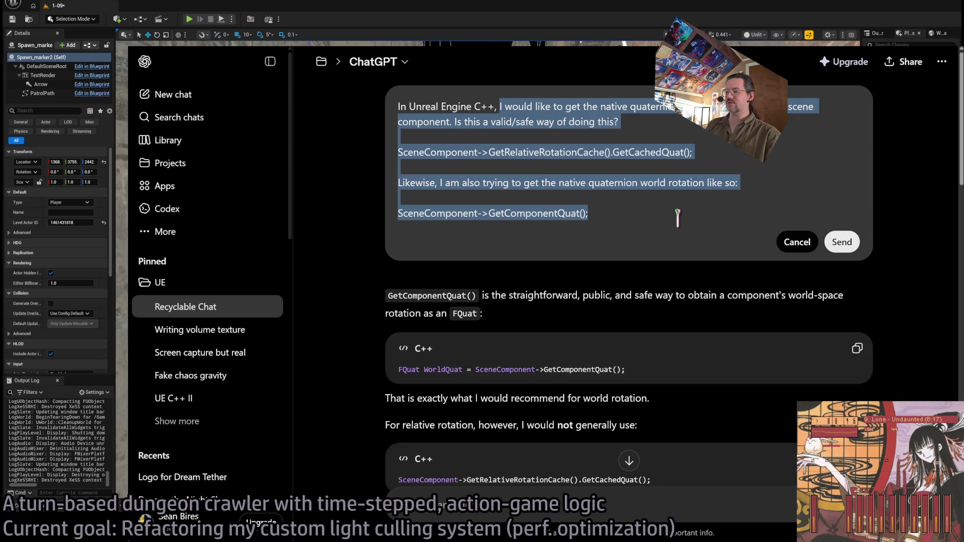
pyautogui.press('BackSpace')
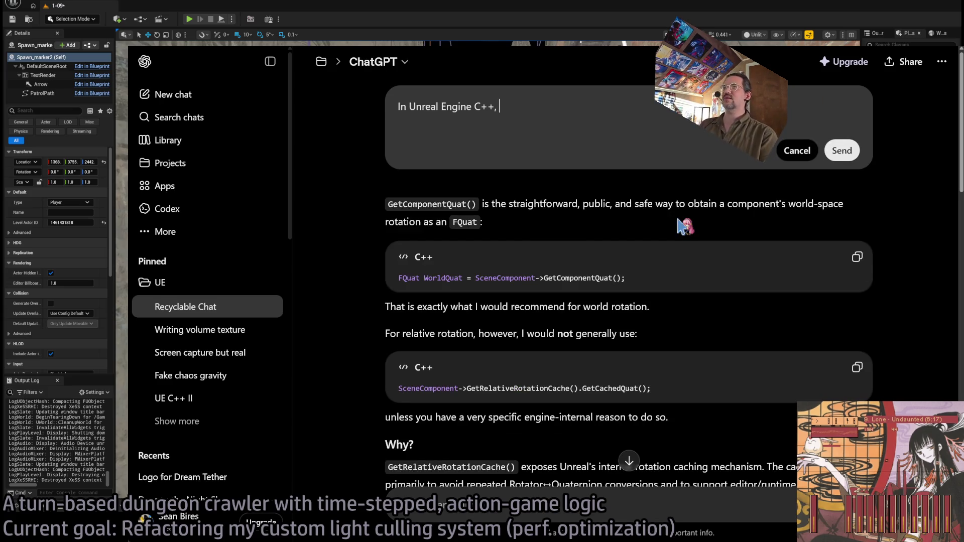
# Describe the controller disabling shadowcasting and light functions by tracing random locations within a radius.
pyautogui.write("I've made")
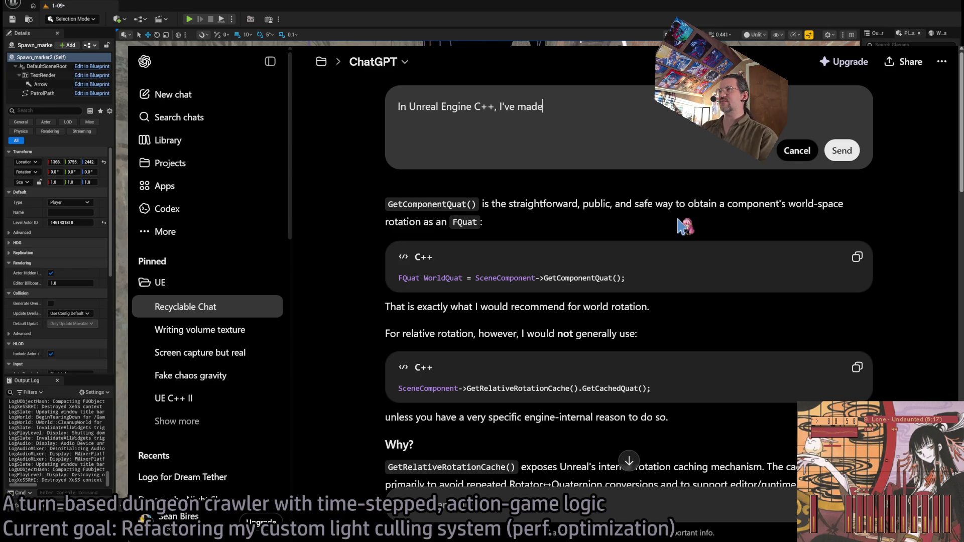
pyautogui.write(' a light visibility')
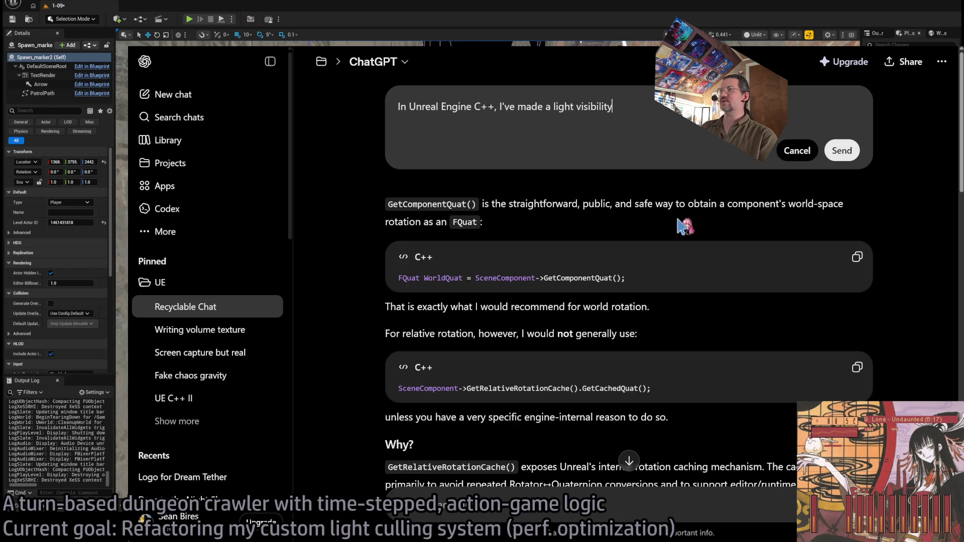
pyautogui.write(' controller th ')
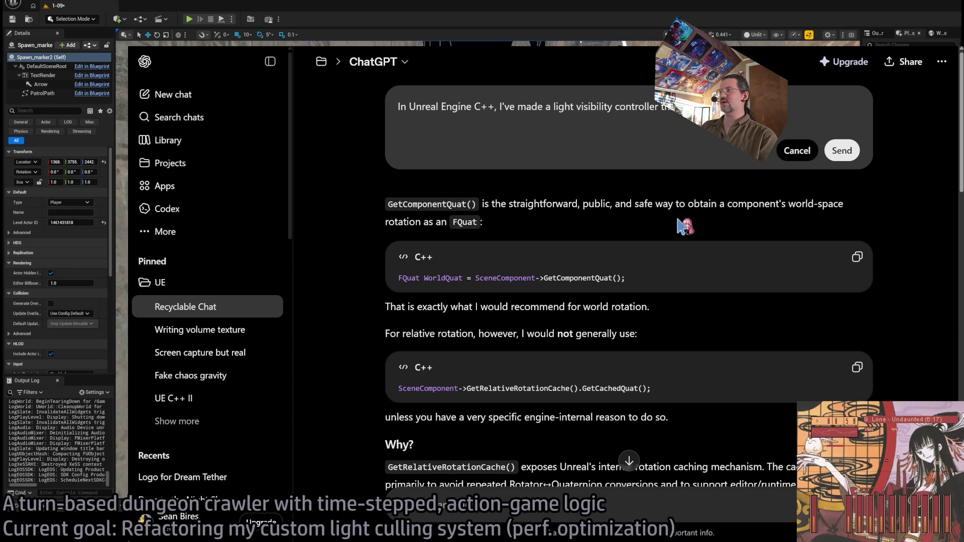
pyautogui.write('urns off their sh')
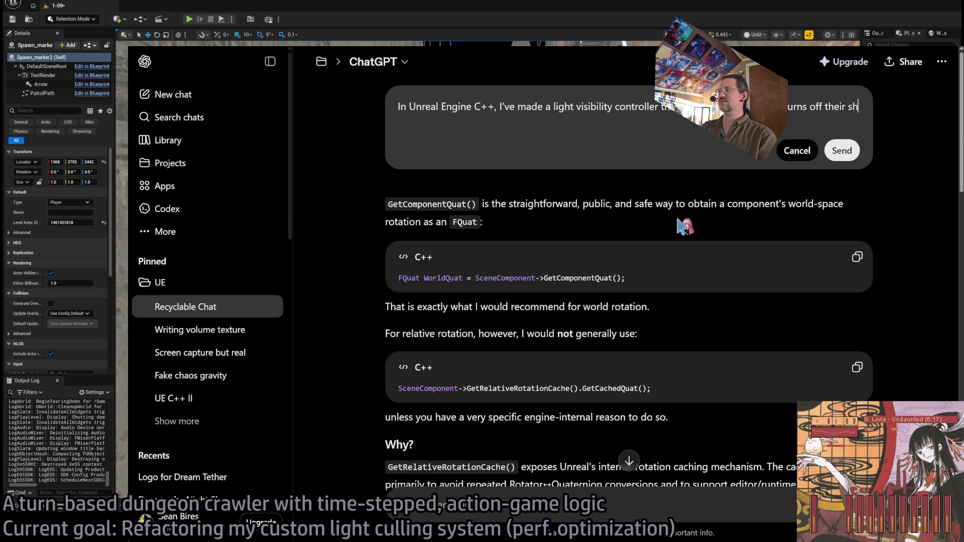
pyautogui.write('adowcasting ')
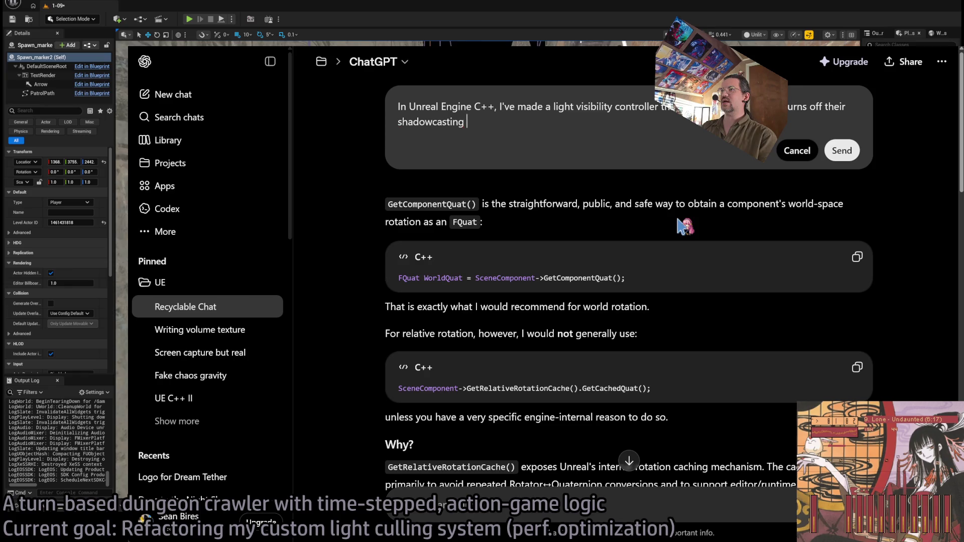
pyautogui.write('& light functions based on')
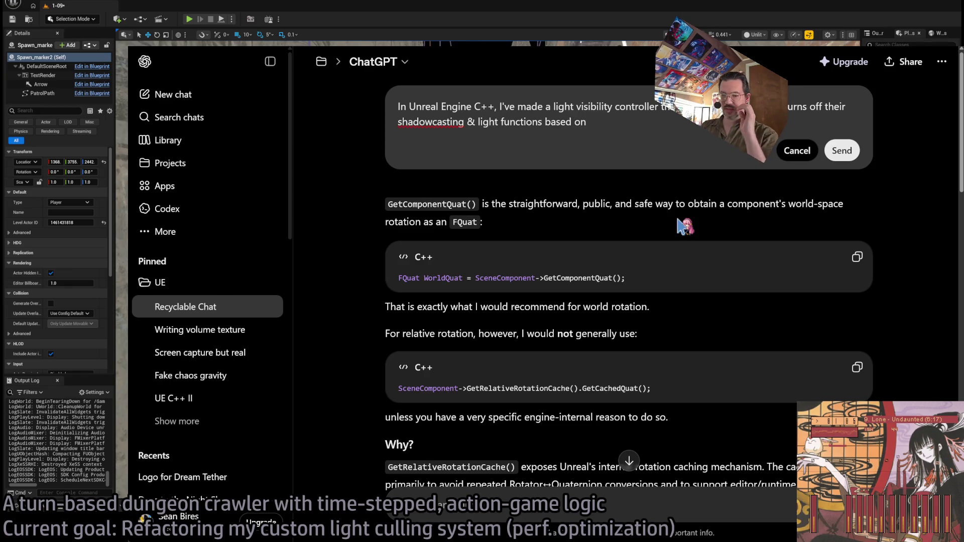
pyautogui.write(" whether they'")
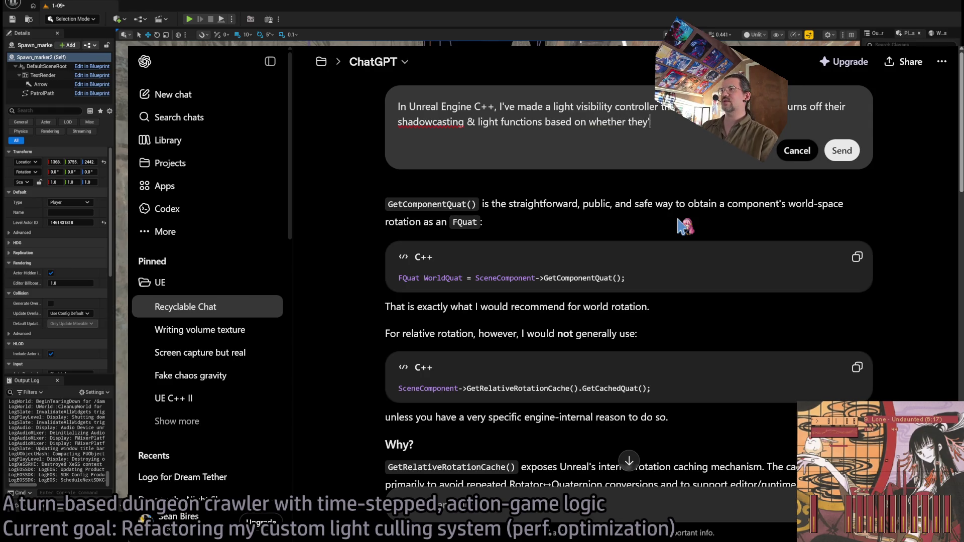
pyautogui.write('re likely to ')
pyautogui.write('ene')
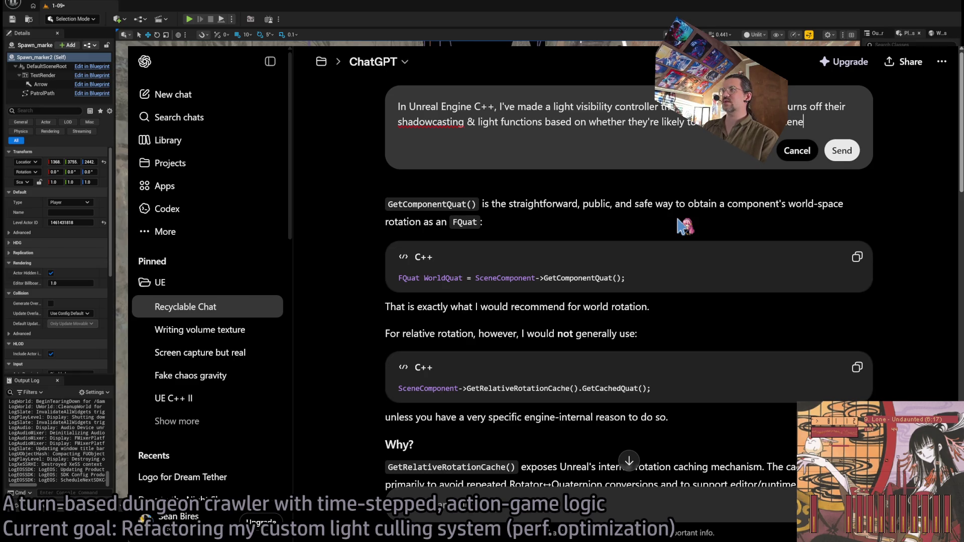
pyautogui.write(' as seen')
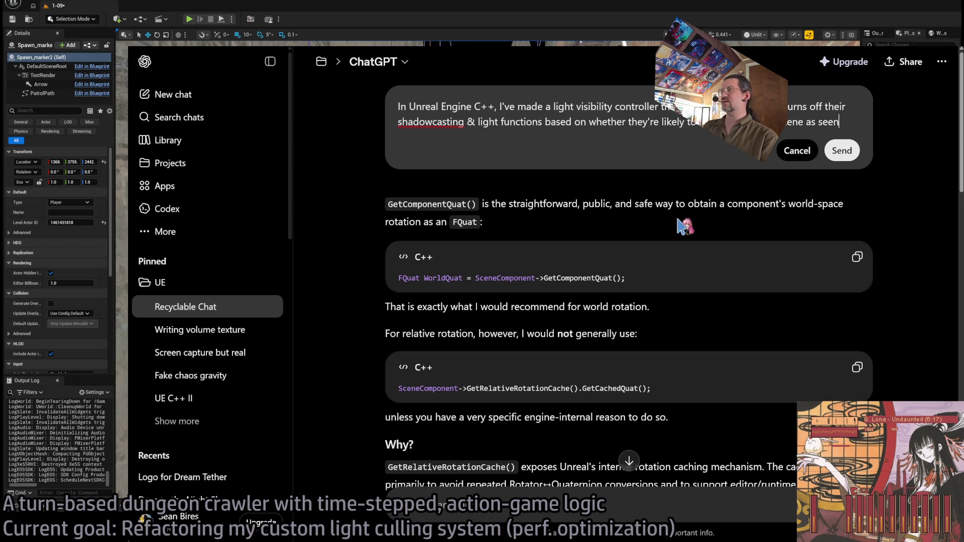
pyautogui.write(' through the player camera.')
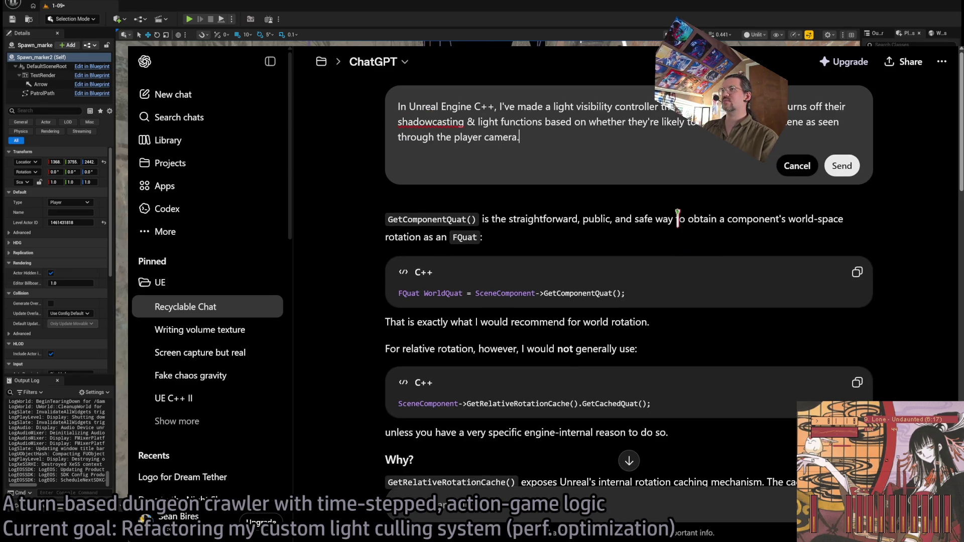
pyautogui.hotkey('shift', 'Return')
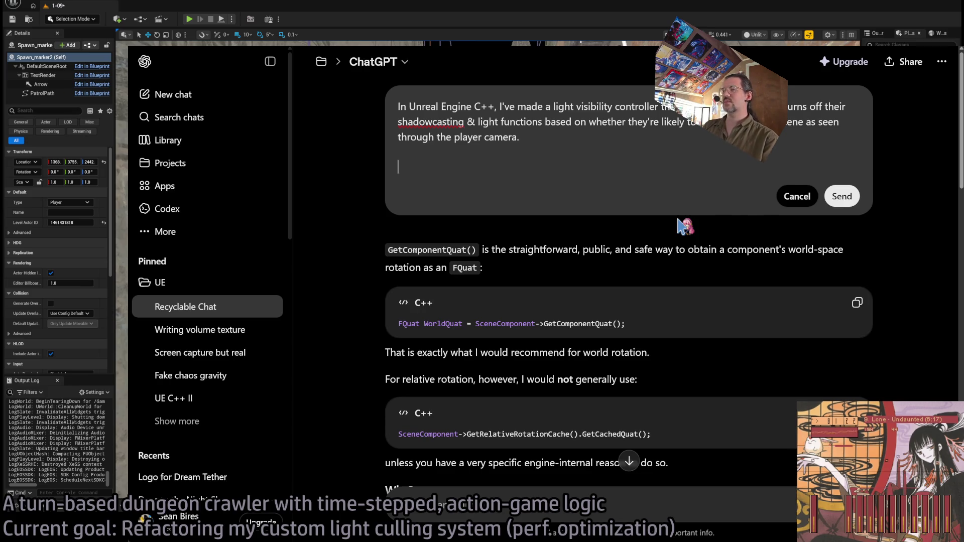
pyautogui.press('BackSpace')
pyautogui.write('I a')
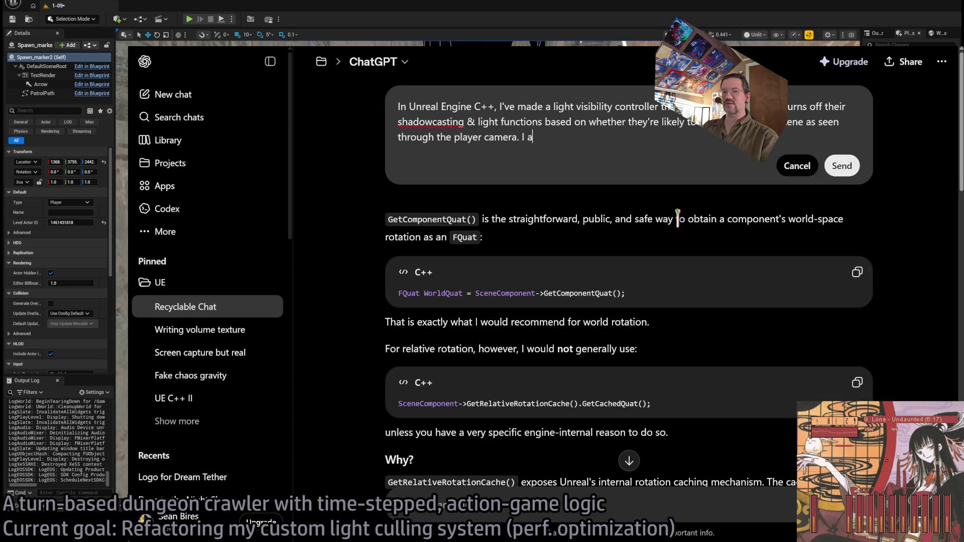
pyautogui.write('chieve this by ')
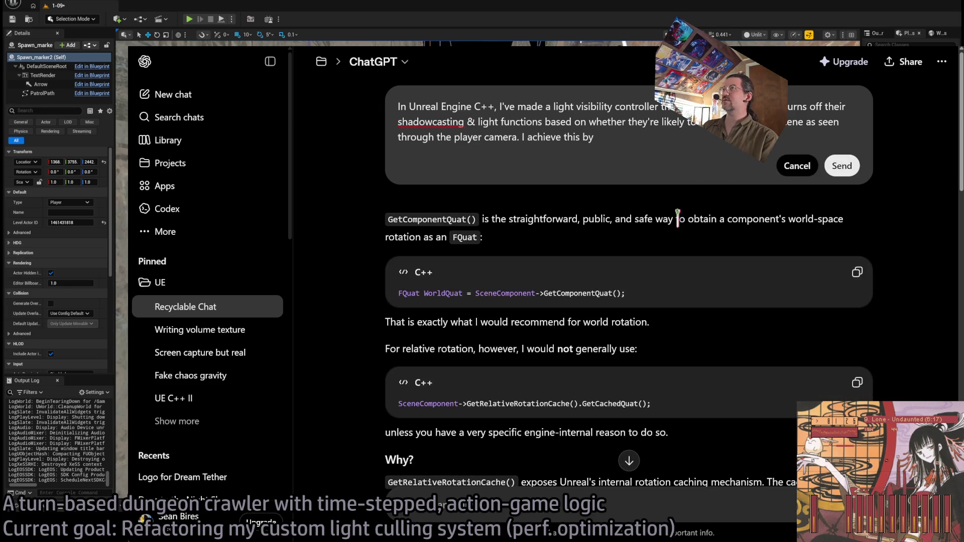
pyautogui.write('tracing ')
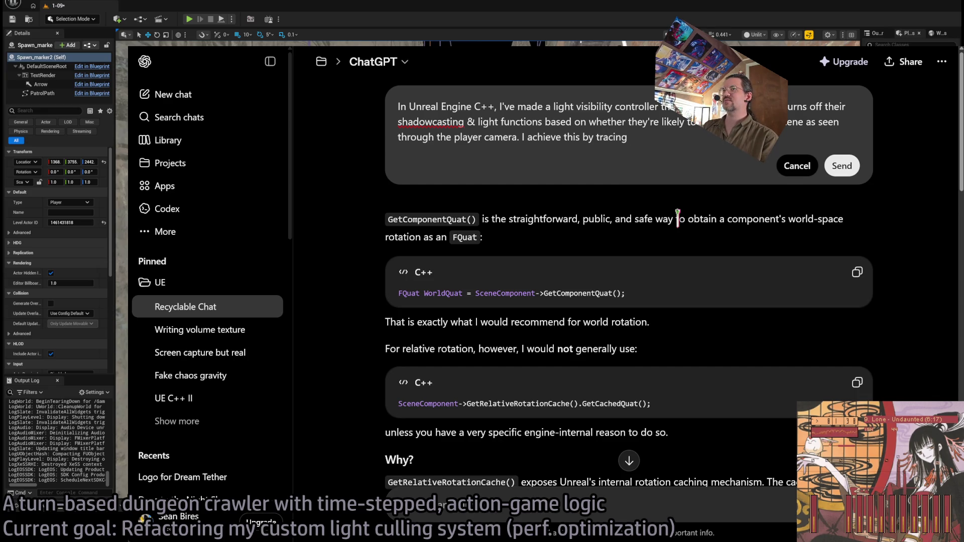
pyautogui.write('random locations wi')
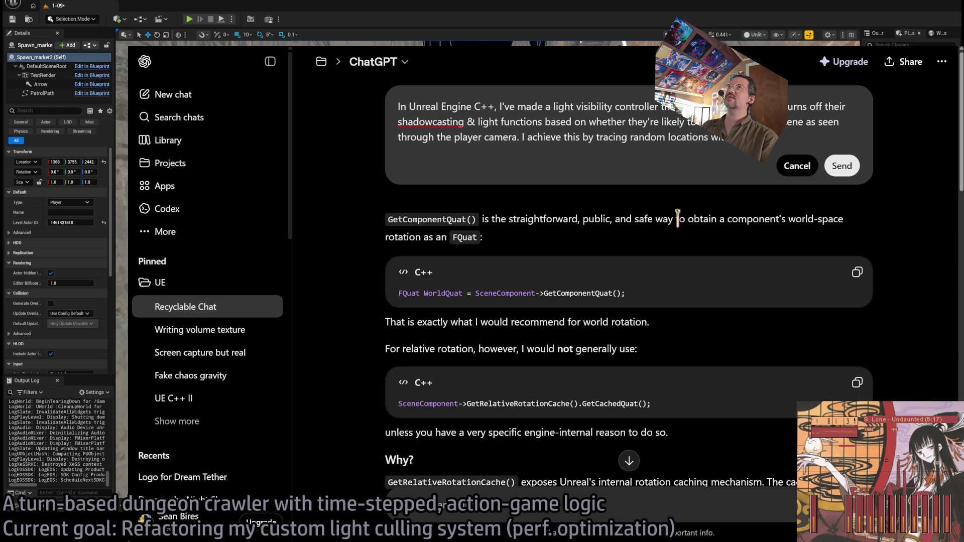
pyautogui.write('… radius')
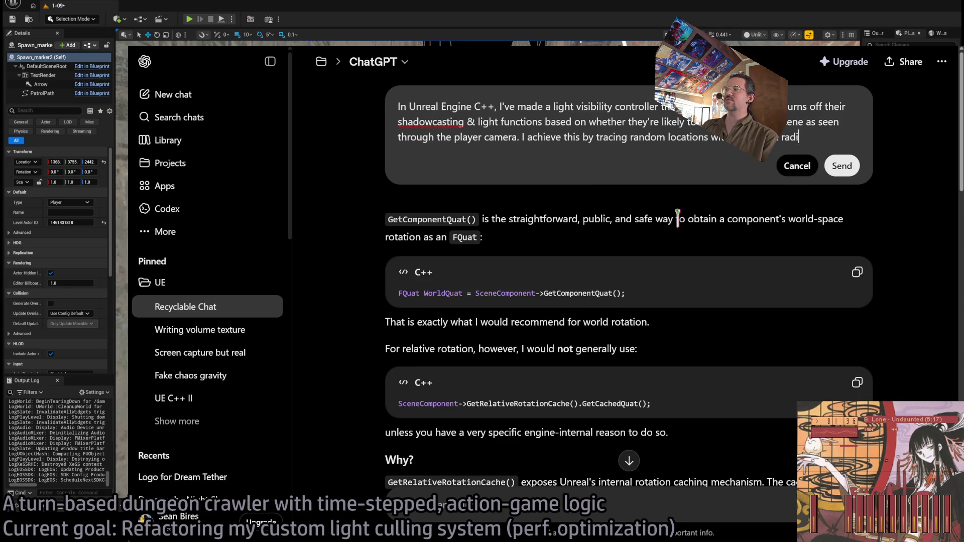
# Insert 'physics-' before 'tracing' and append the asynchronous worker threads and flickering sentences.
pyautogui.click(596, 137)
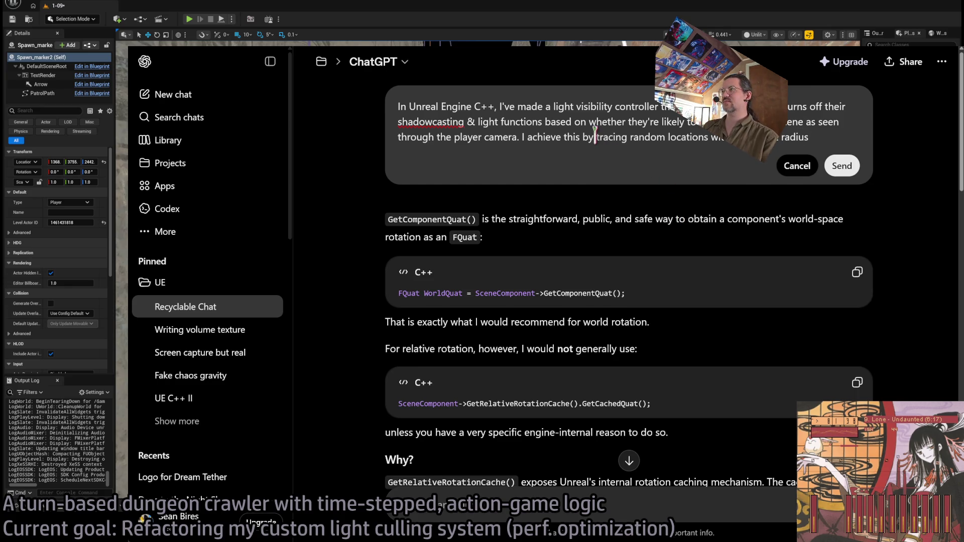
pyautogui.write('physics-')
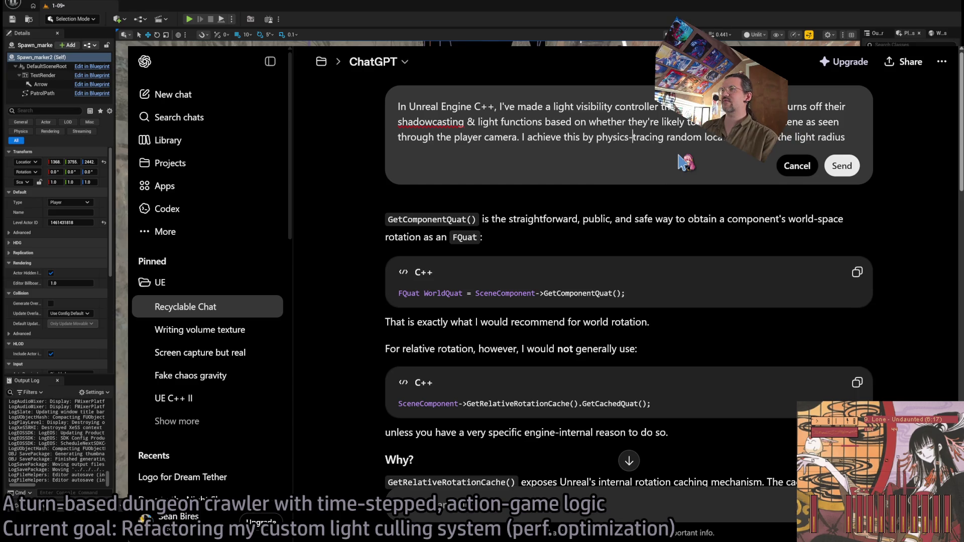
pyautogui.click(849, 137)
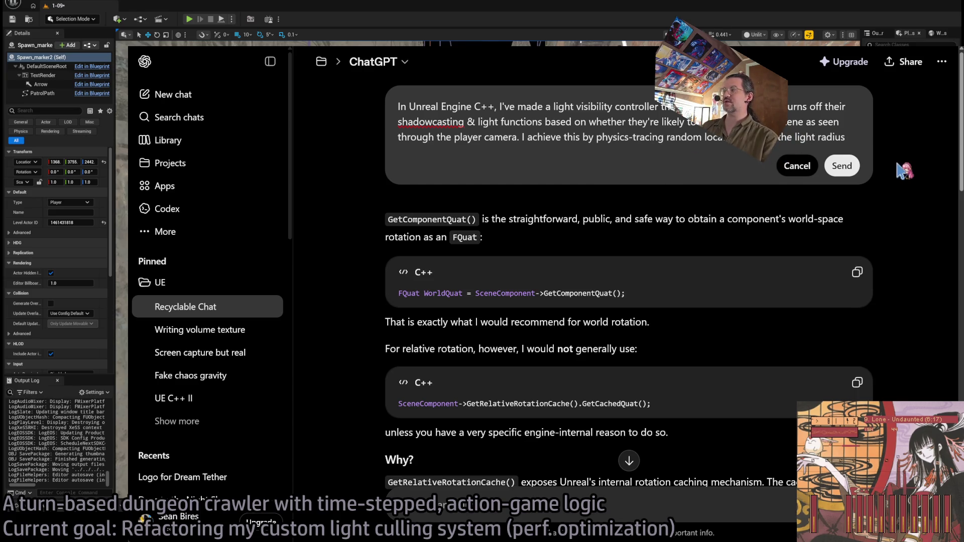
pyautogui.write('to the ')
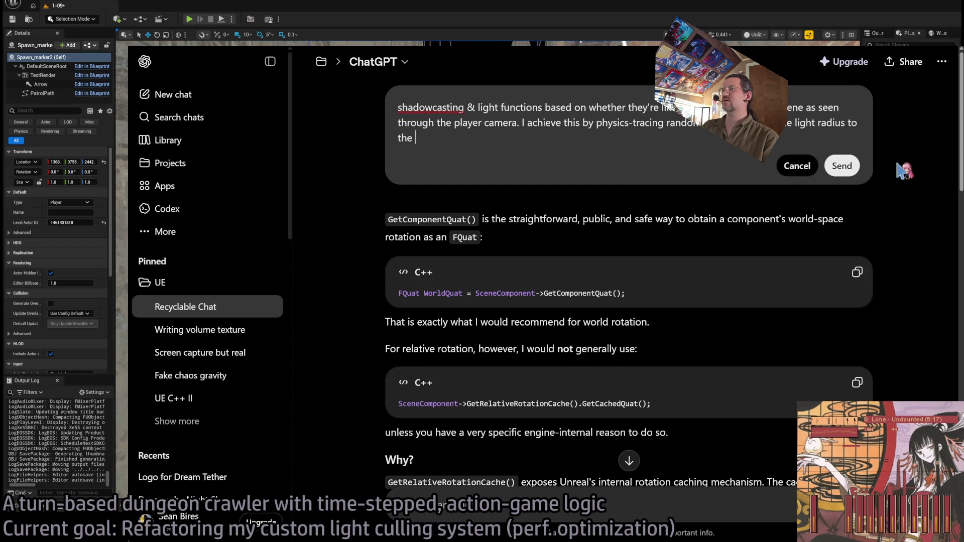
pyautogui.write('camera ')
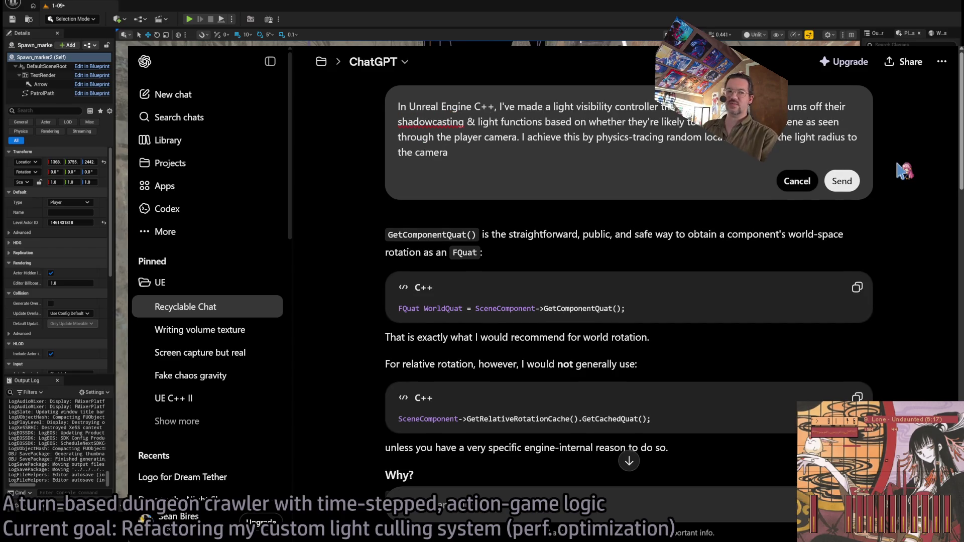
pyautogui.write('in')
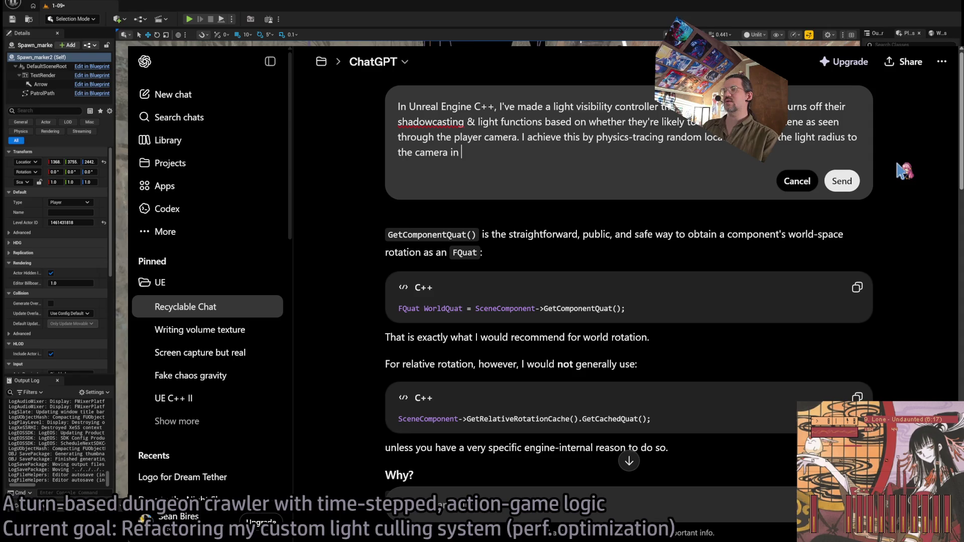
pyautogui.press('BackSpace')
pyautogui.press('BackSpace')
pyautogui.write('in')
pyautogui.press('BackSpace')
pyautogui.press('BackSpace')
pyautogui.write('asynchronous worker th')
pyautogui.write('reads. ')
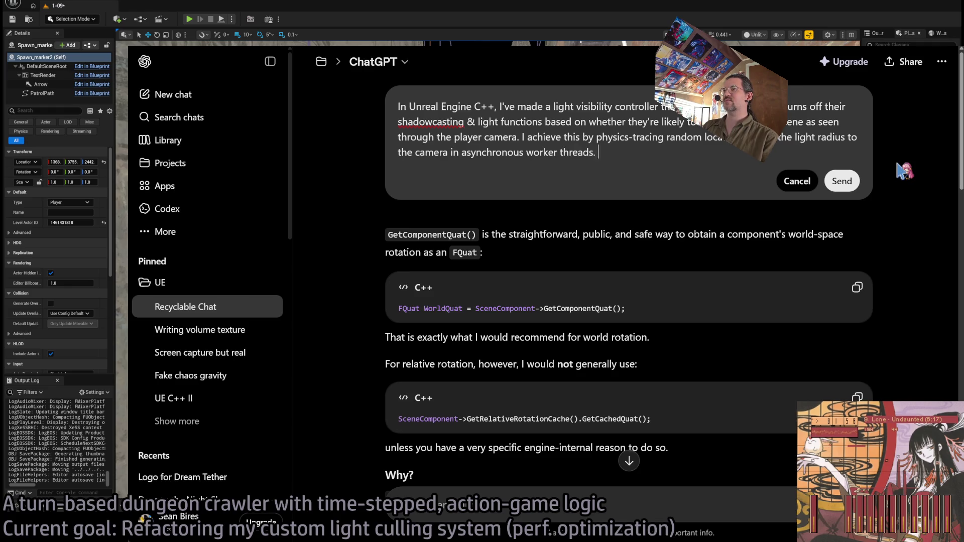
pyautogui.write('This works okay but som')
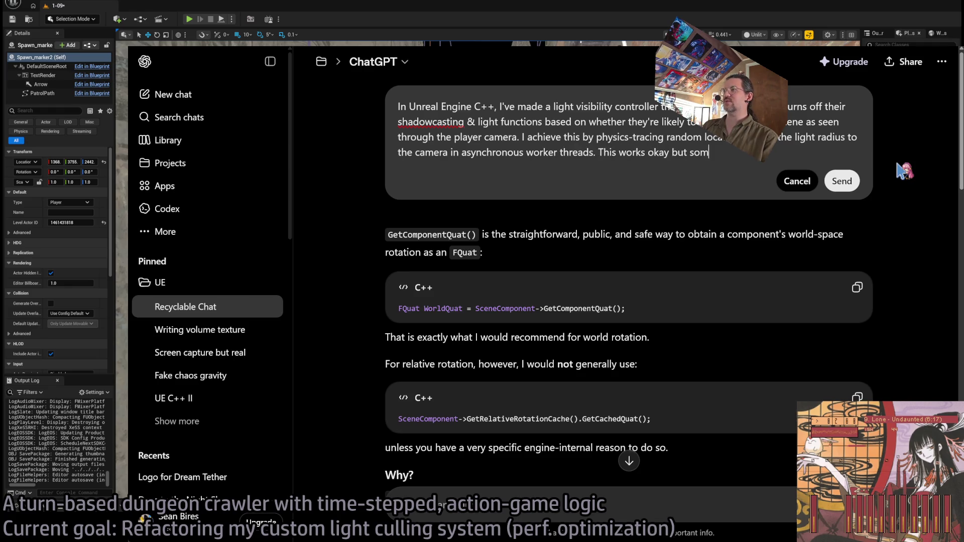
pyautogui.write('etimes I')
pyautogui.write(' get light flickeri')
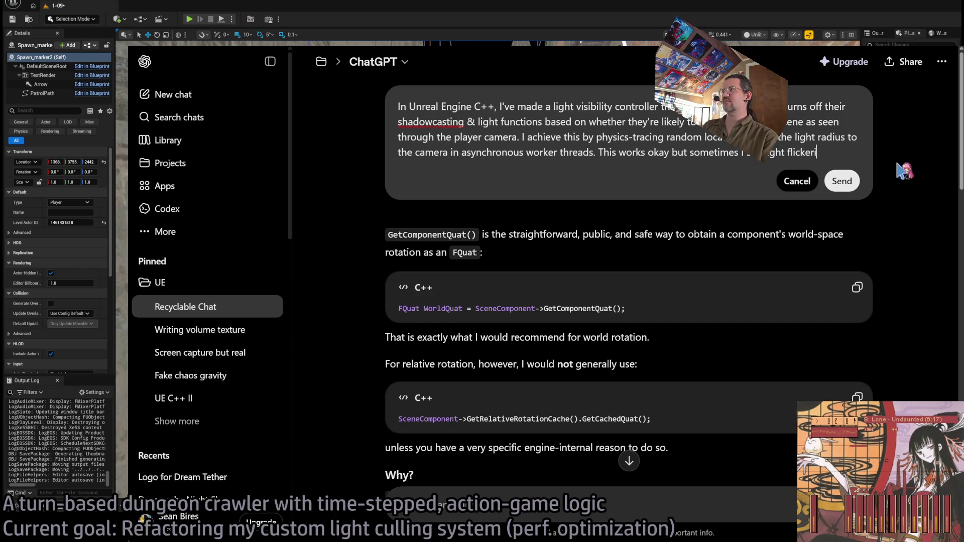
pyautogui.write('ng and such.')
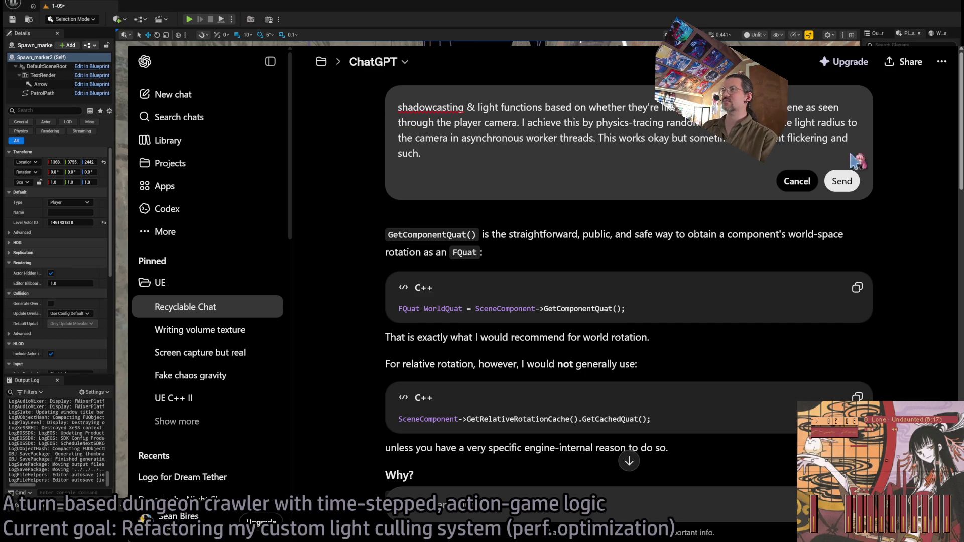
pyautogui.click(594, 137)
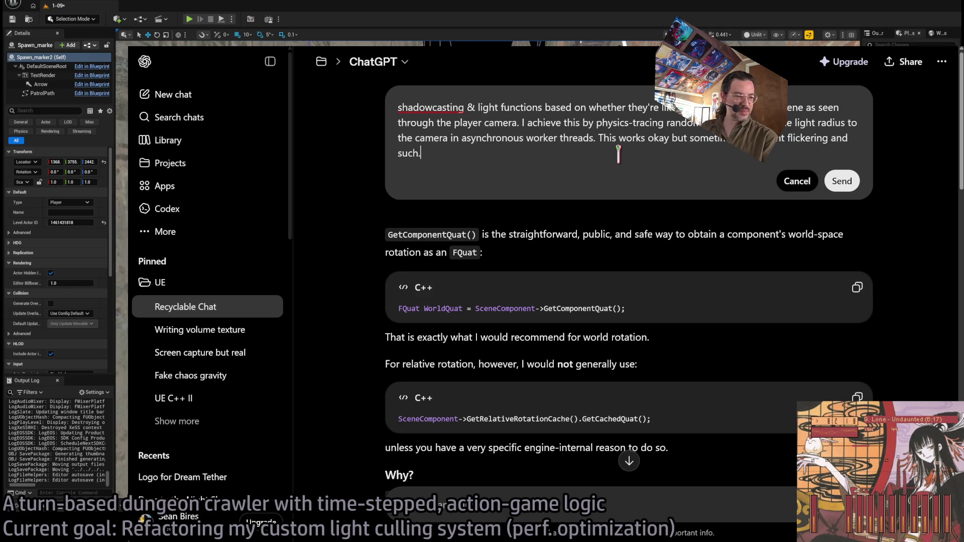
# Add a paragraph on the orbiting third-person camera and finding a path from the light radius or cone.
pyautogui.hotkey('shift', 'Return')
pyautogui.hotkey('shift', 'Return')
pyautogui.write('My game')
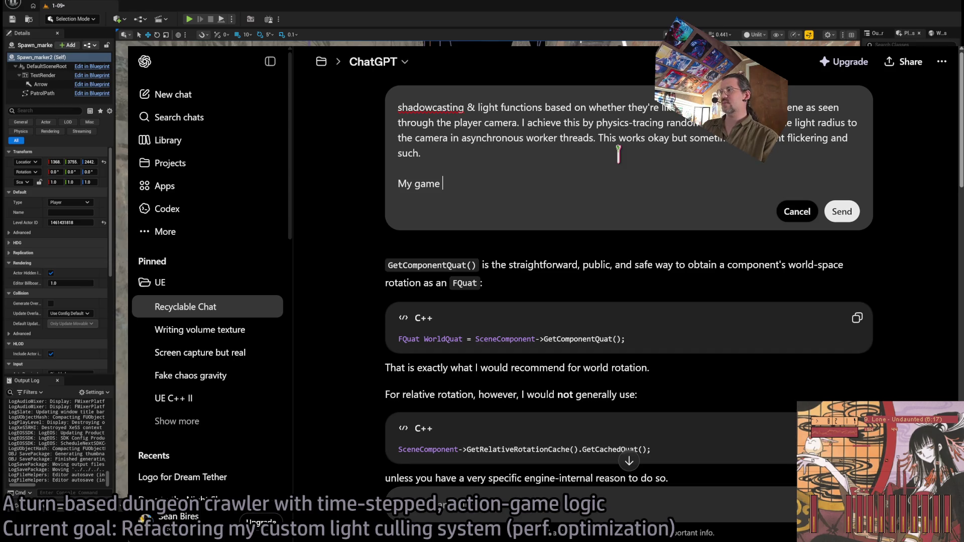
pyautogui.write(' is a third person game whe')
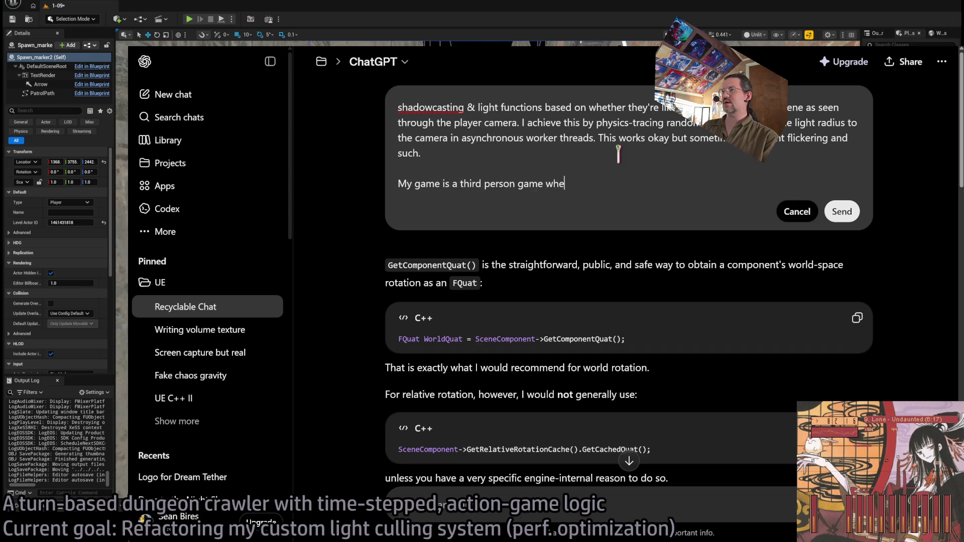
pyautogui.write('re the camera orbits ')
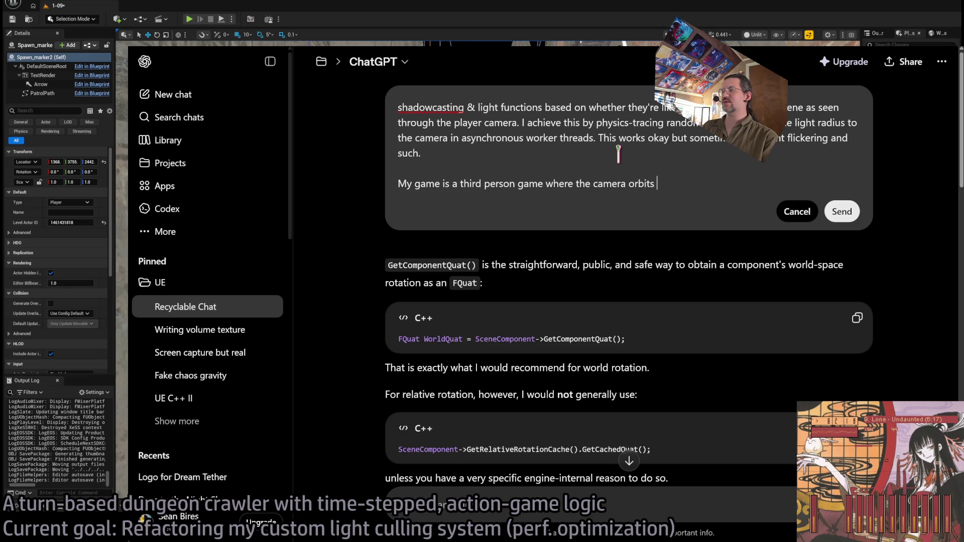
pyautogui.write('the character. Ideally,')
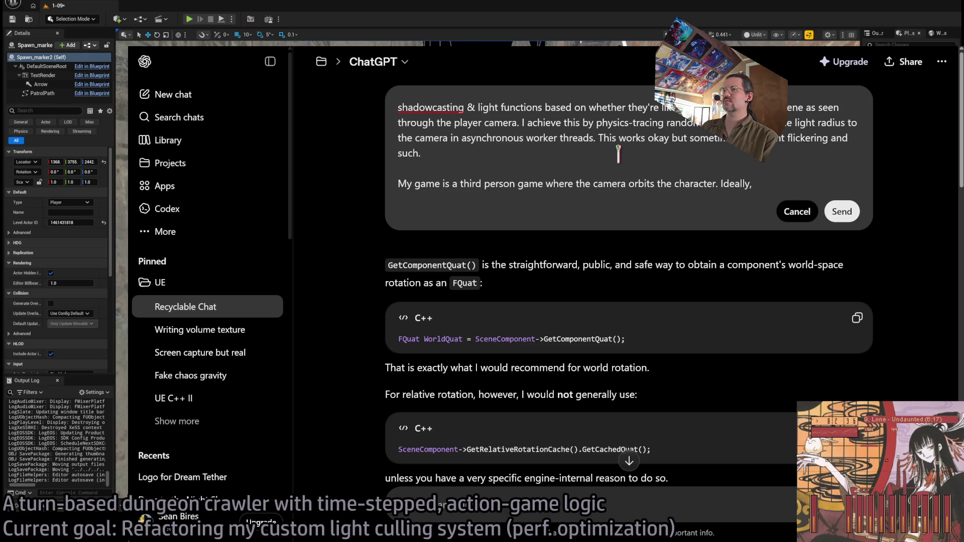
pyautogui.write('I would li')
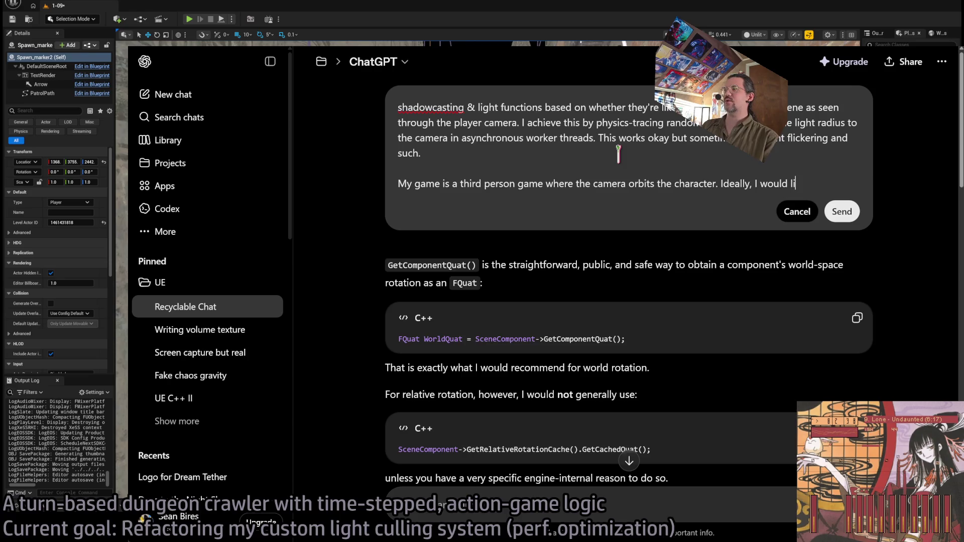
pyautogui.write('ke to know')
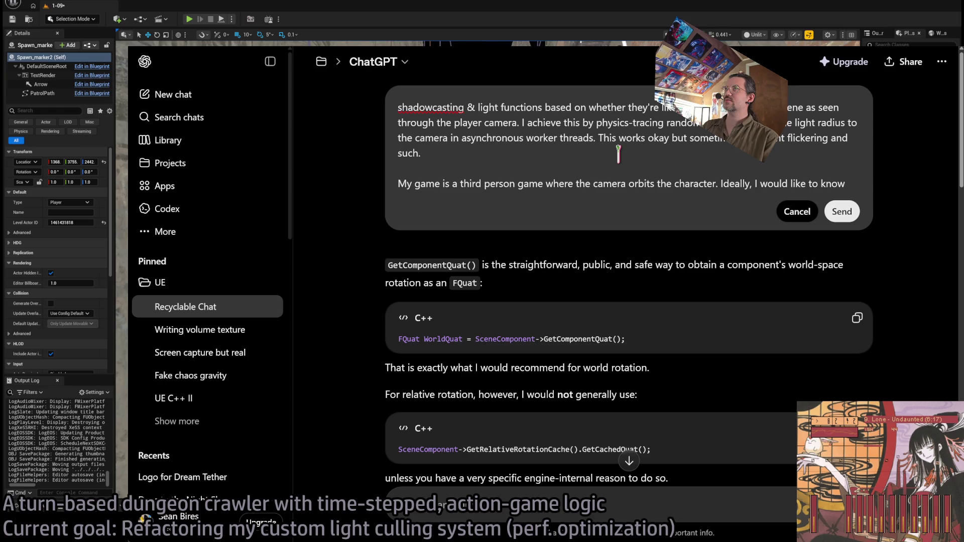
pyautogui.press('BackSpace')
pyautogui.press('BackSpace')
pyautogui.press('BackSpace')
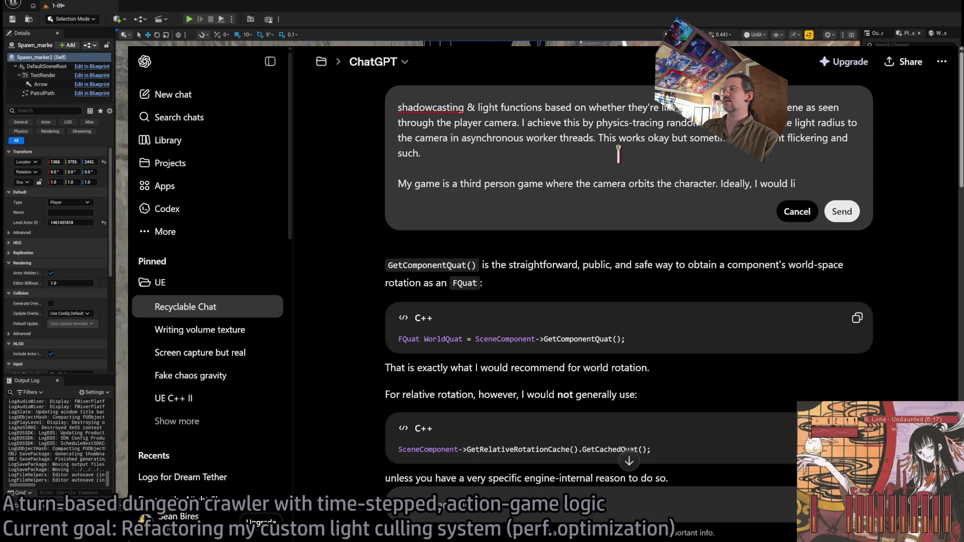
pyautogui.write('ould like to find a path')
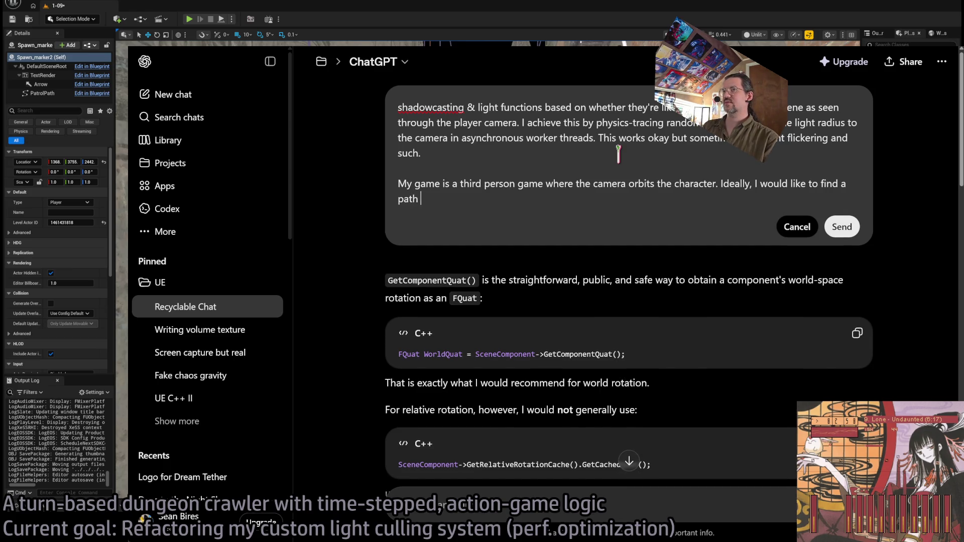
pyautogui.write(' from the light radius ')
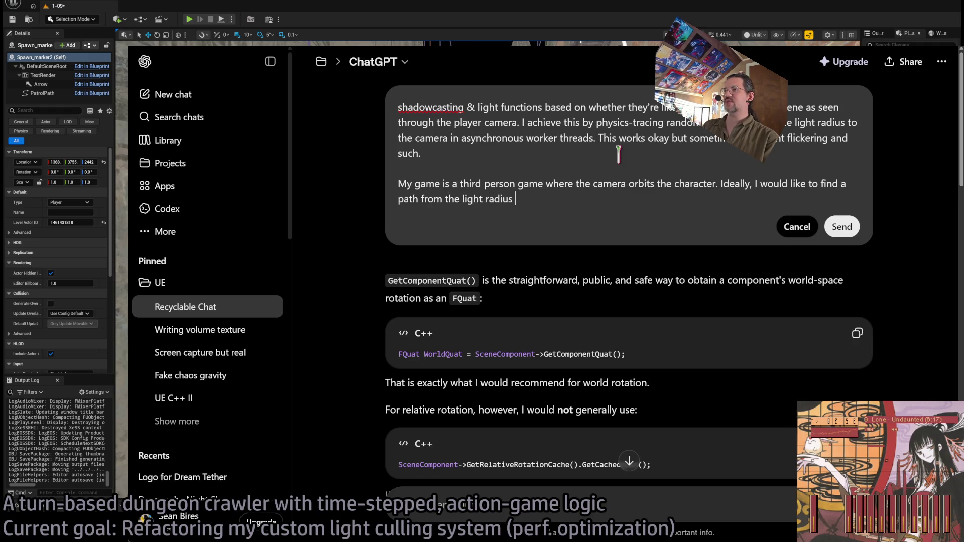
pyautogui.write('or light cone to')
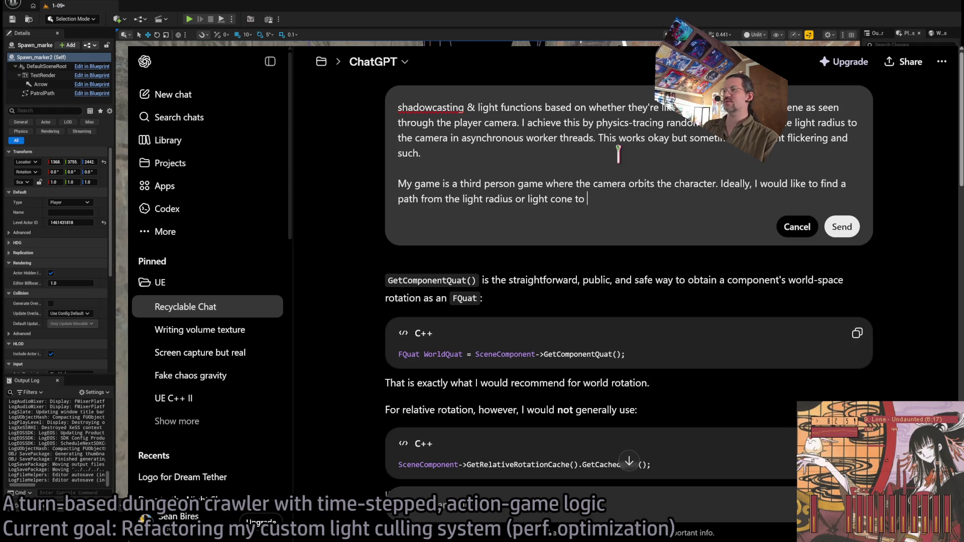
pyautogui.press('BackSpace')
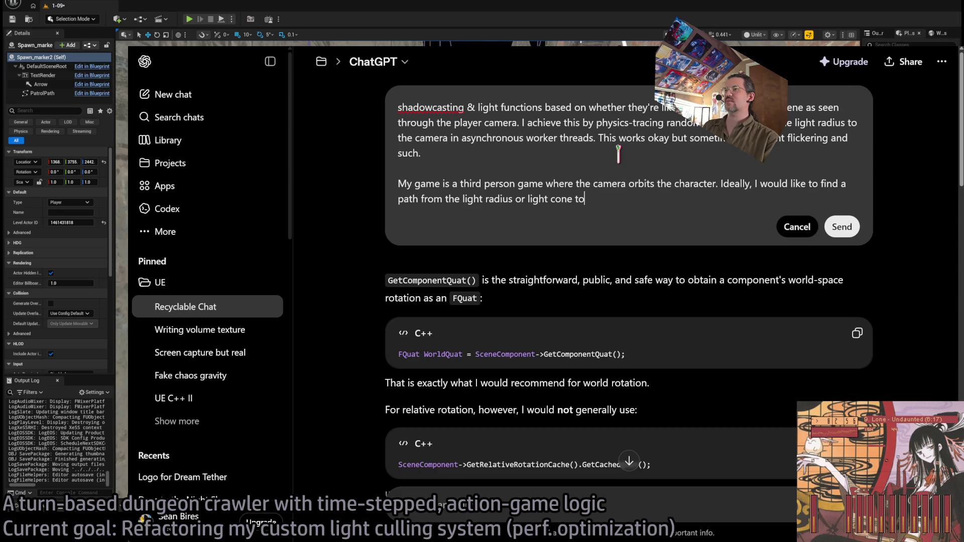
pyautogui.doubleClick(432, 199)
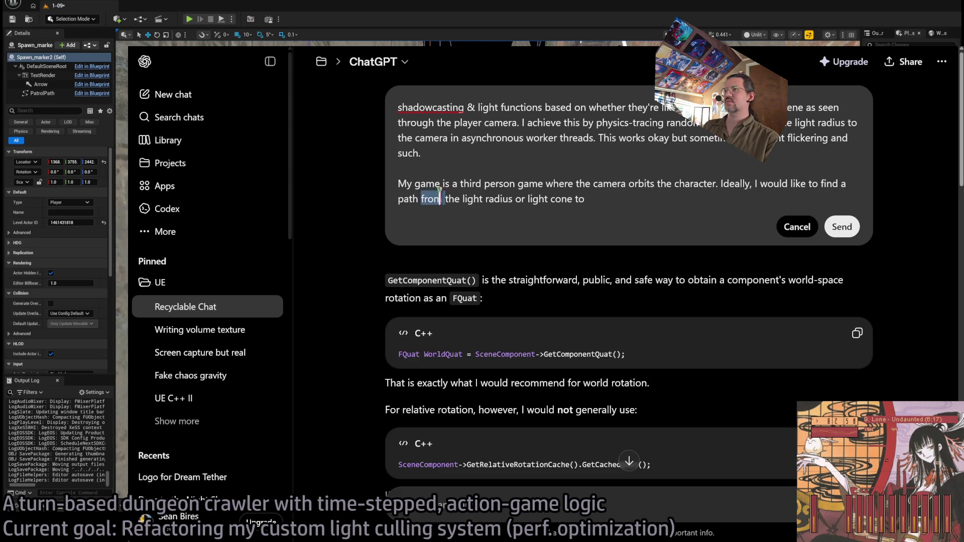
# Change the target to 'starting from a sphere around the character representing the orbit bounds of the third person camera.'.
pyautogui.write('starting from')
pyautogui.press('End')
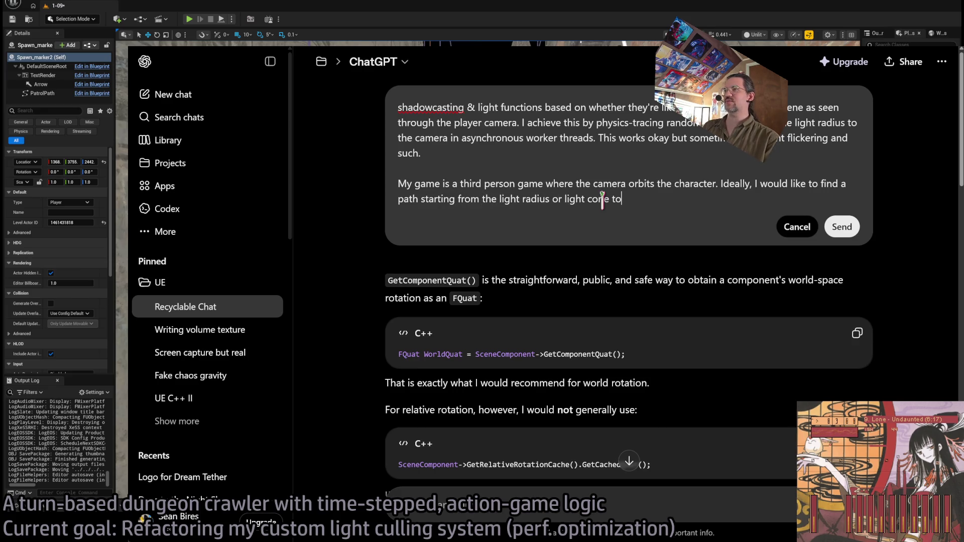
pyautogui.write('a ')
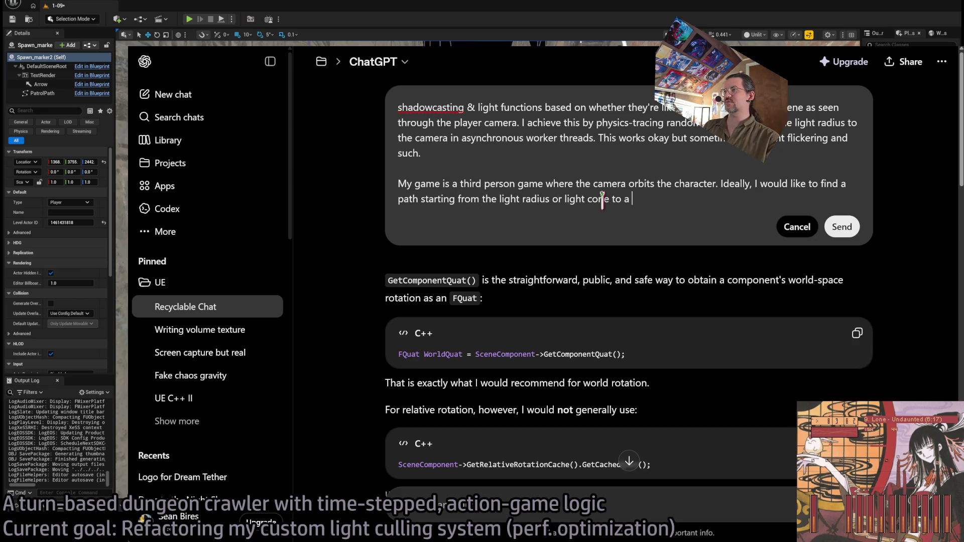
pyautogui.write('s')
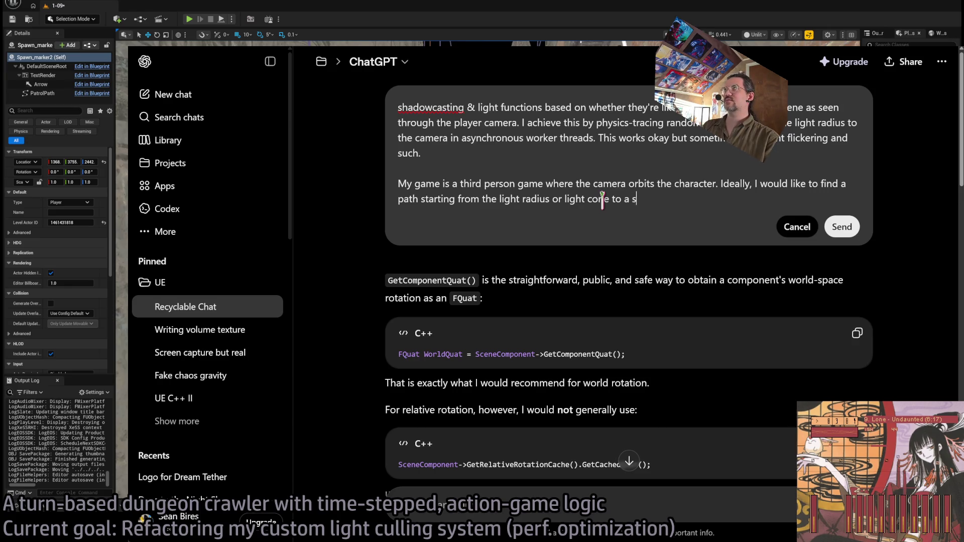
pyautogui.write('phere around the character.')
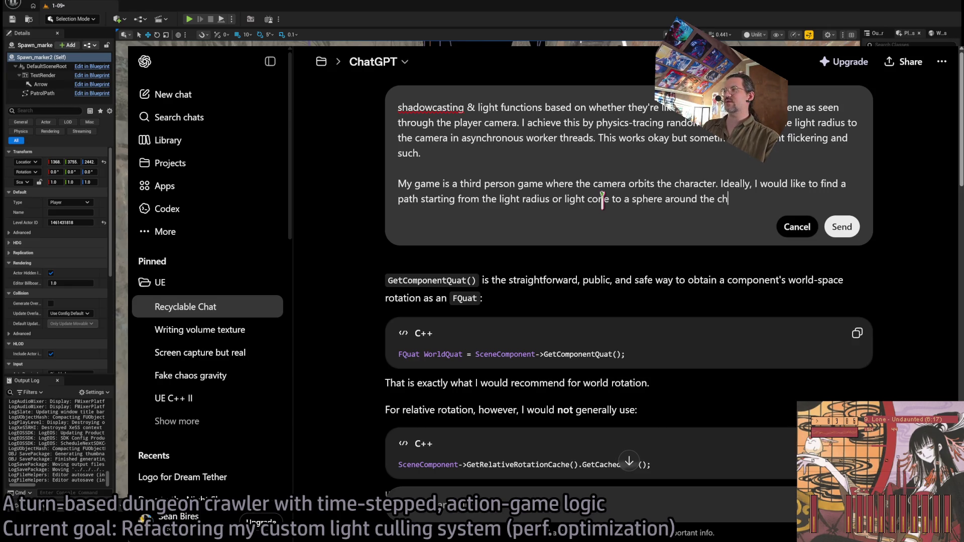
pyautogui.press('BackSpace')
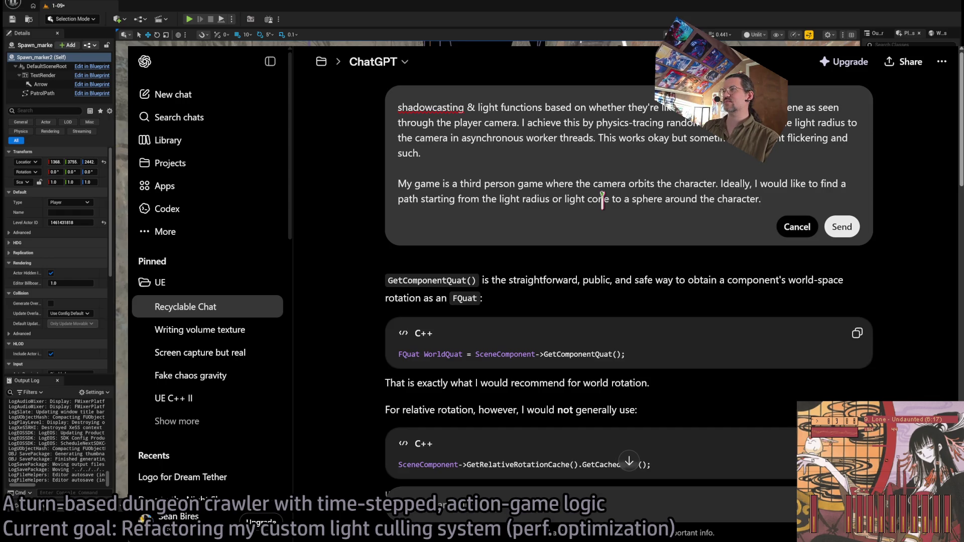
pyautogui.write('represeting the')
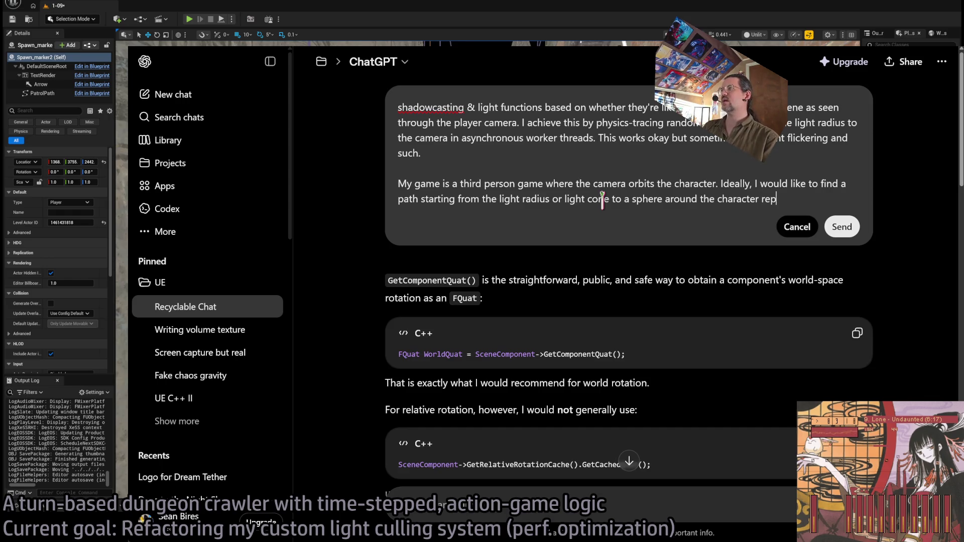
pyautogui.press('BackSpace')
pyautogui.press('BackSpace')
pyautogui.press('BackSpace')
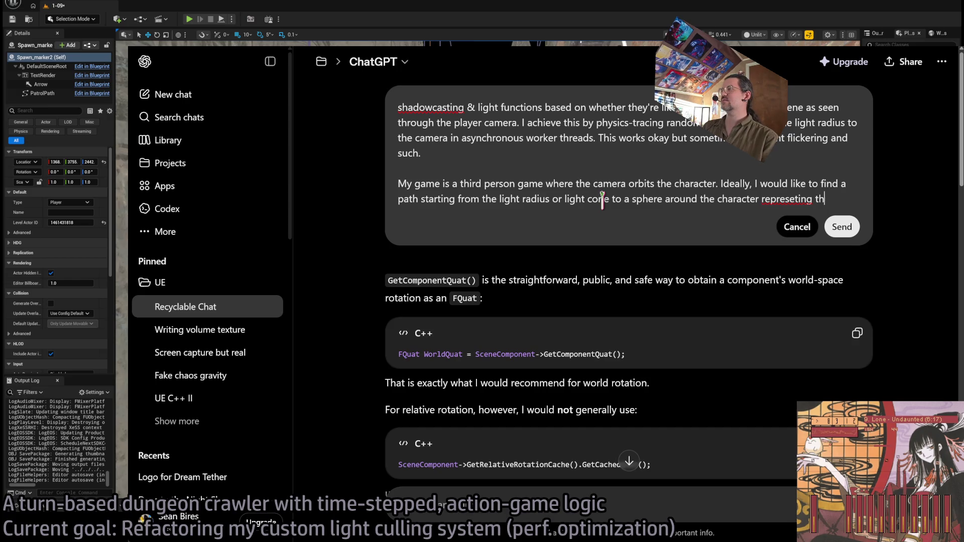
pyautogui.write('nting the ')
pyautogui.write('orbit bound')
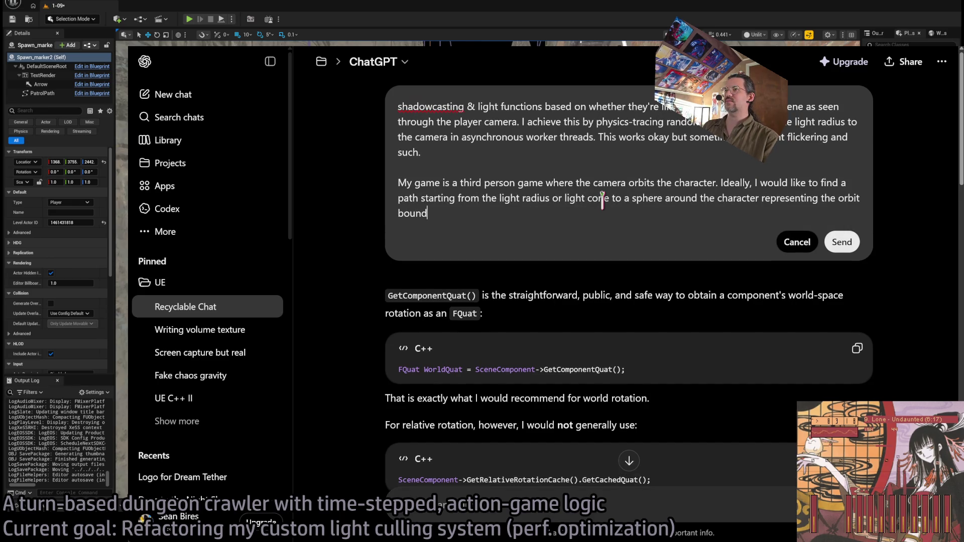
pyautogui.write('s of the ca')
pyautogui.press('BackSpace')
pyautogui.press('BackSpace')
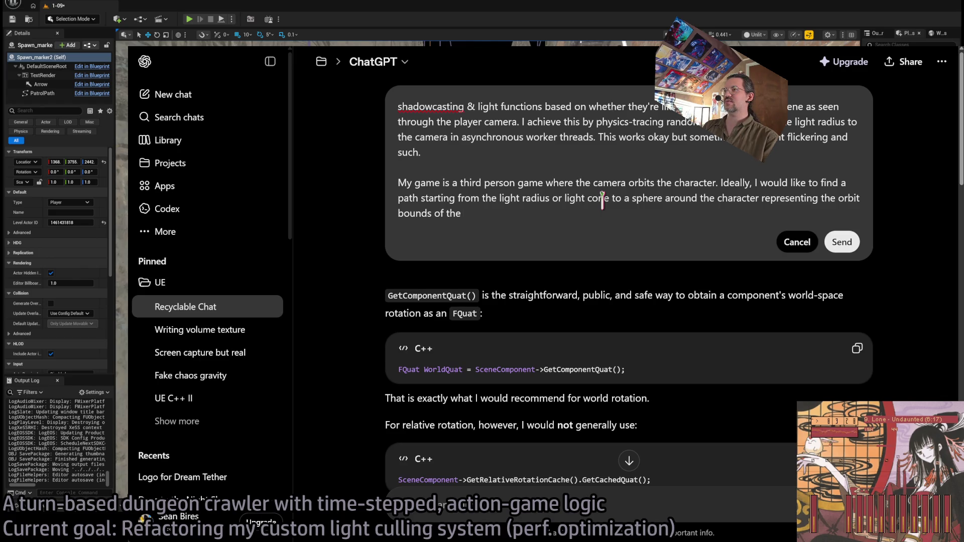
pyautogui.write('third person camera.')
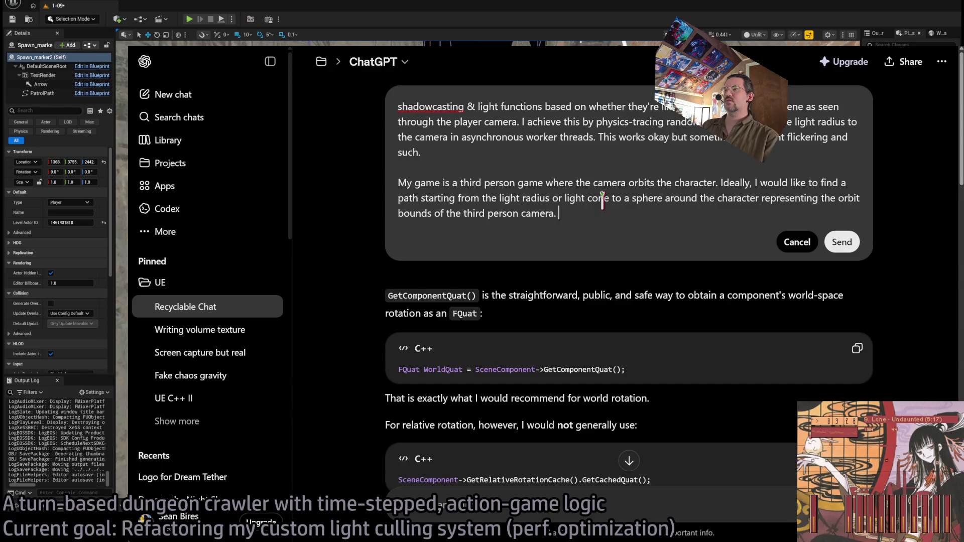
# Add the brute-forcing unoccluded paths sentence, ask 'Is there a smarter approach to this?' and send.
pyautogui.write('As it st')
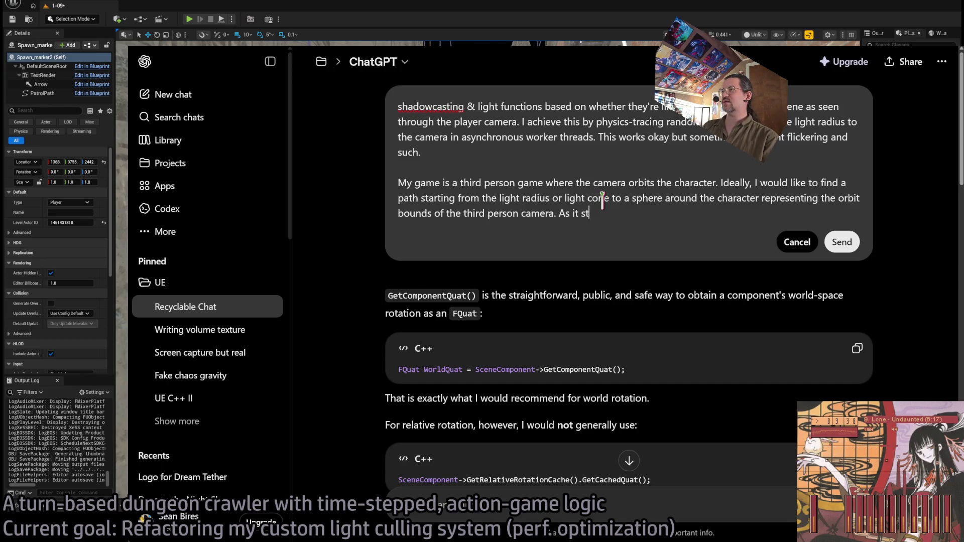
pyautogui.write("ands, I've been brute-forcing ")
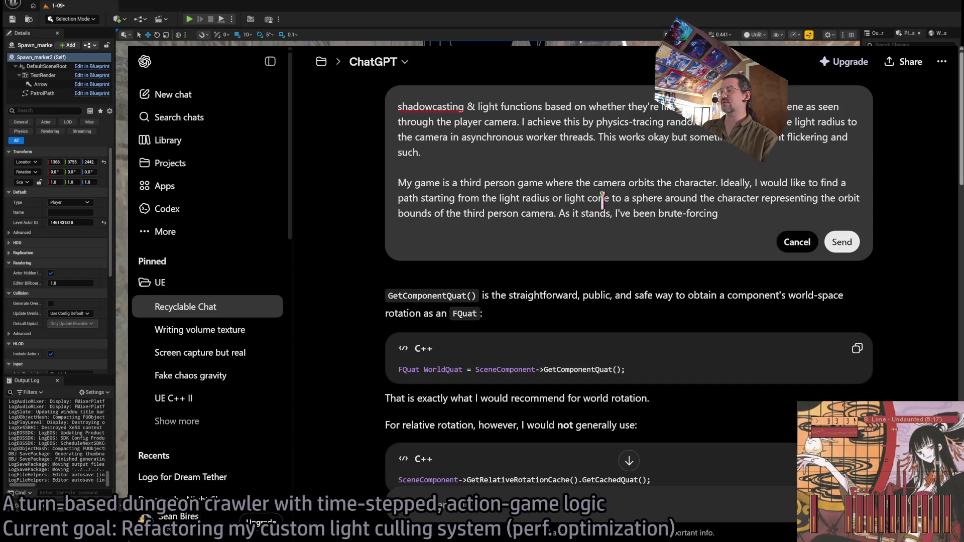
pyautogui.write('ph')
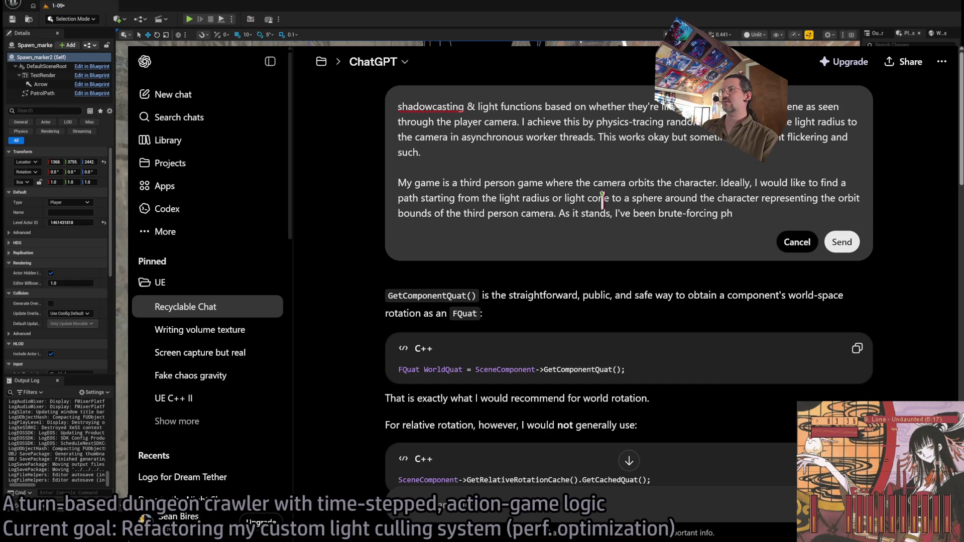
pyautogui.write('ysics traces ')
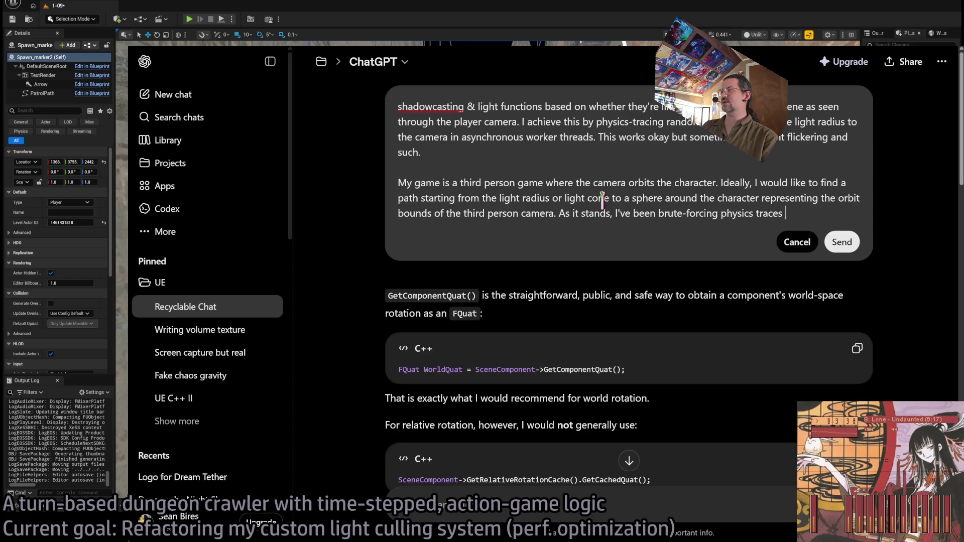
pyautogui.write('to find these paths.')
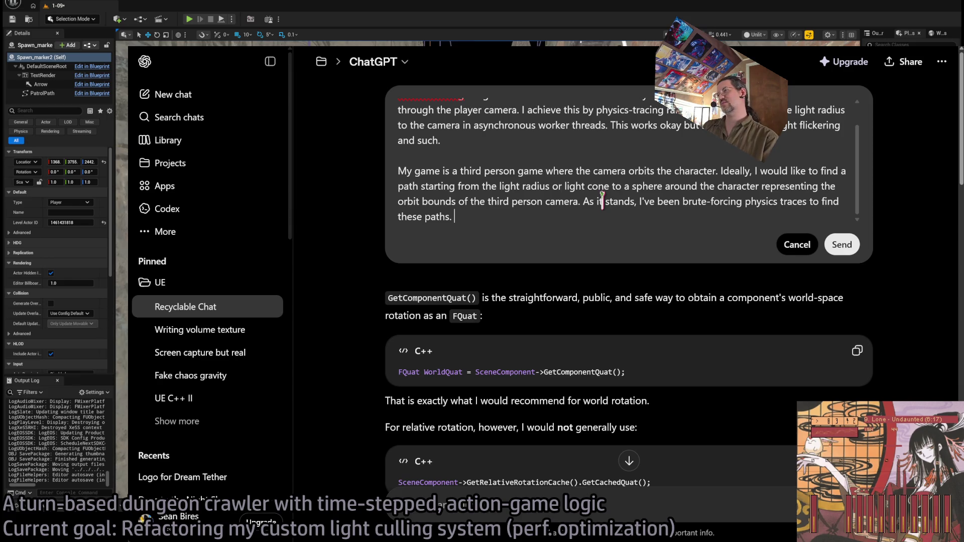
pyautogui.hotkey('ctrl', 'Left')
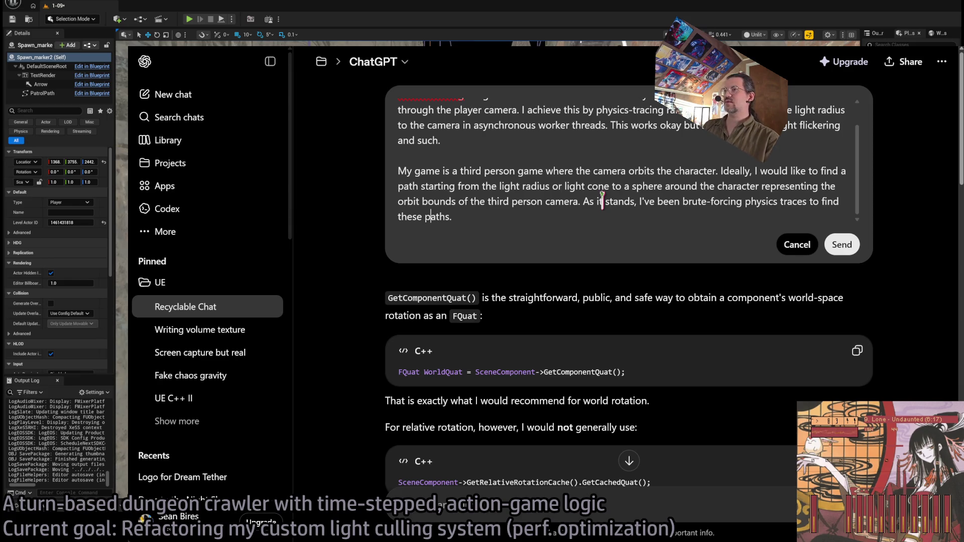
pyautogui.write('unoccluded')
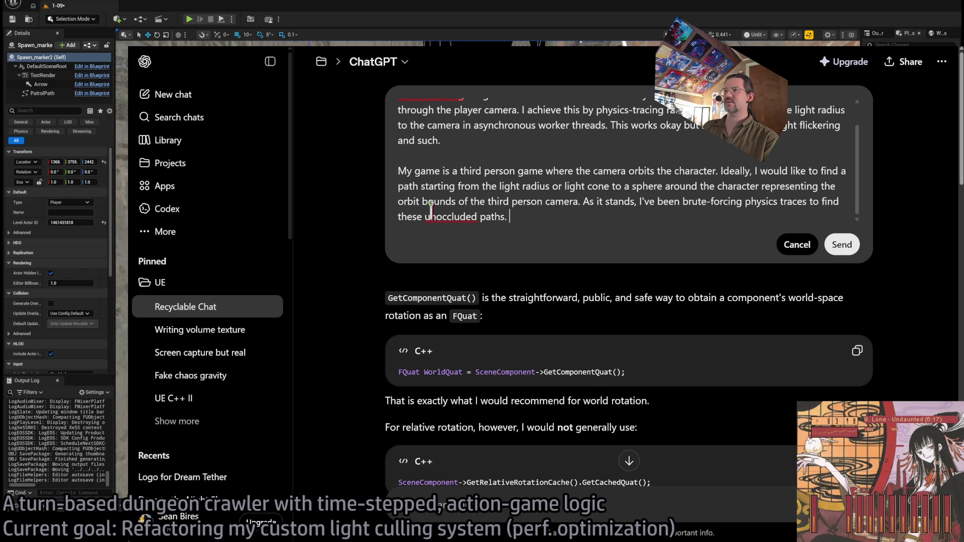
pyautogui.doubleClick(435, 217)
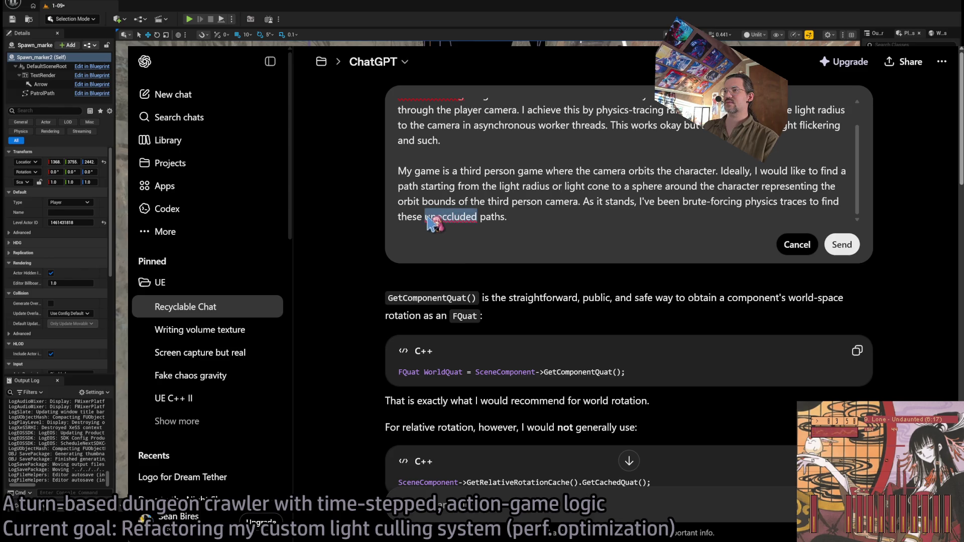
pyautogui.click(550, 215)
pyautogui.write('Is the')
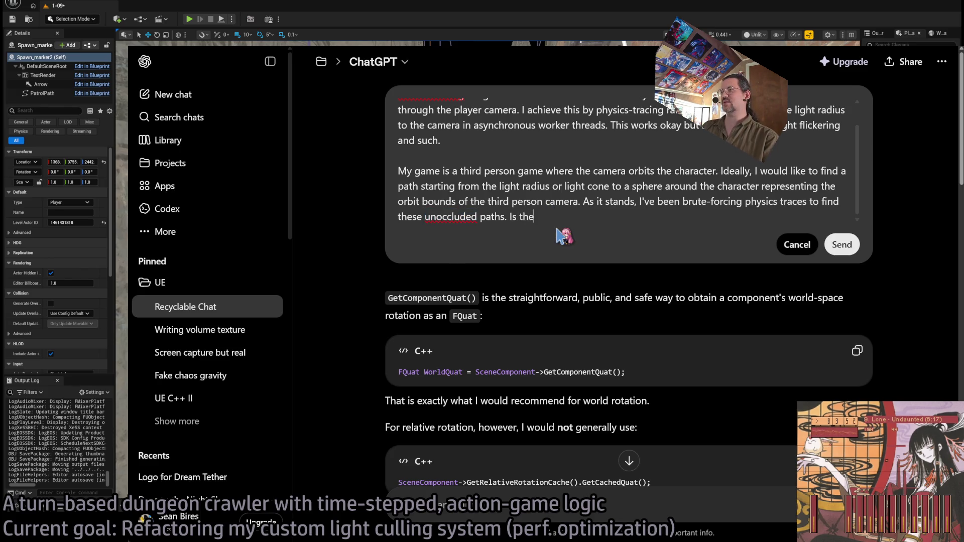
pyautogui.write('re a smart')
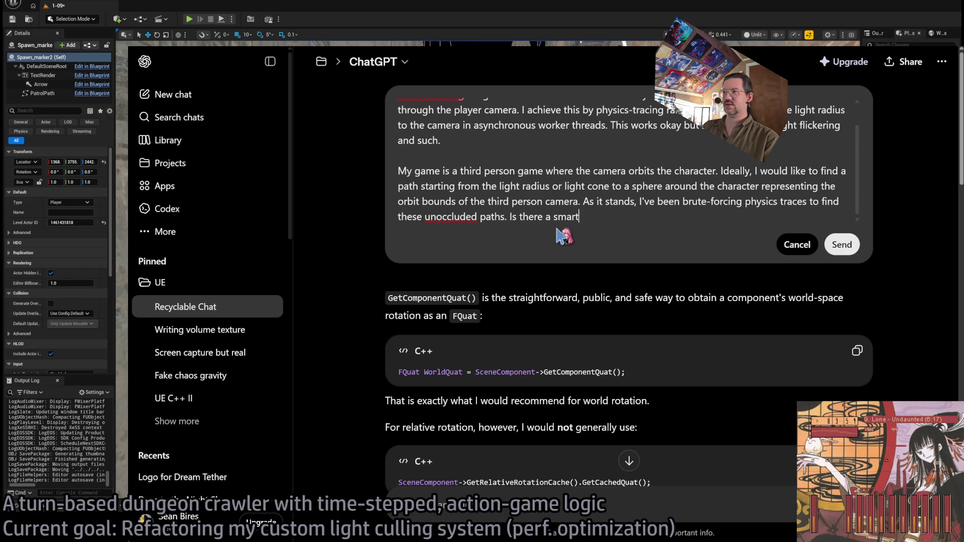
pyautogui.write('er approach to this?')
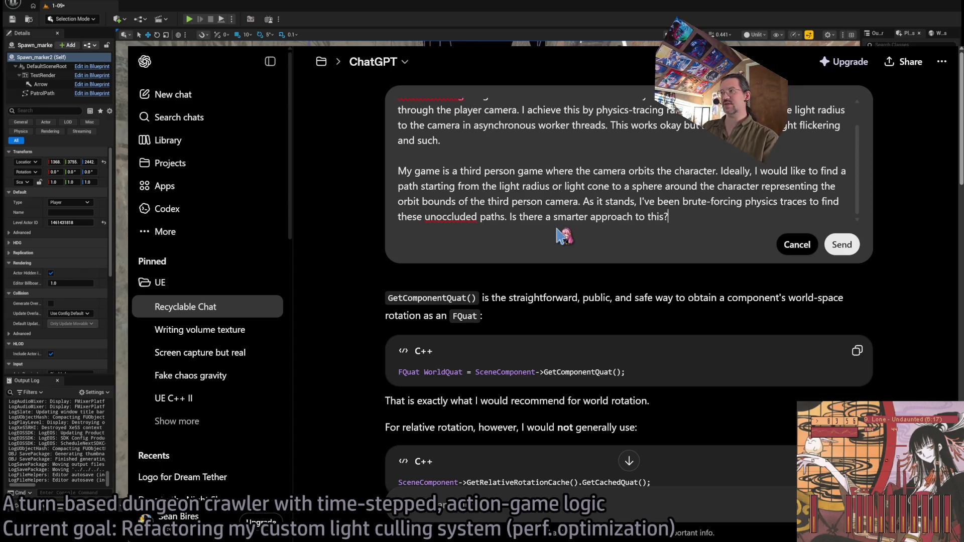
pyautogui.click(844, 246)
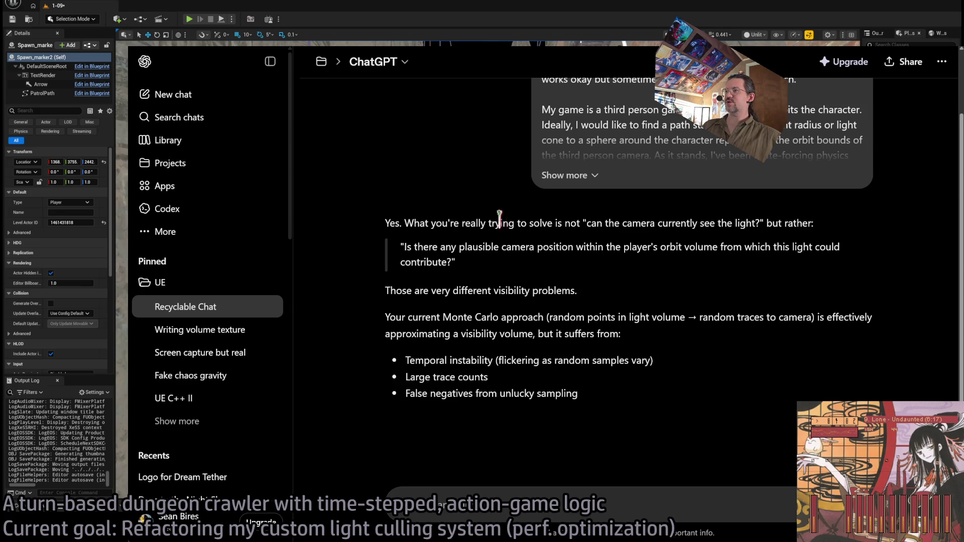
pyautogui.moveTo(561, 222); pyautogui.dragTo(652, 246)
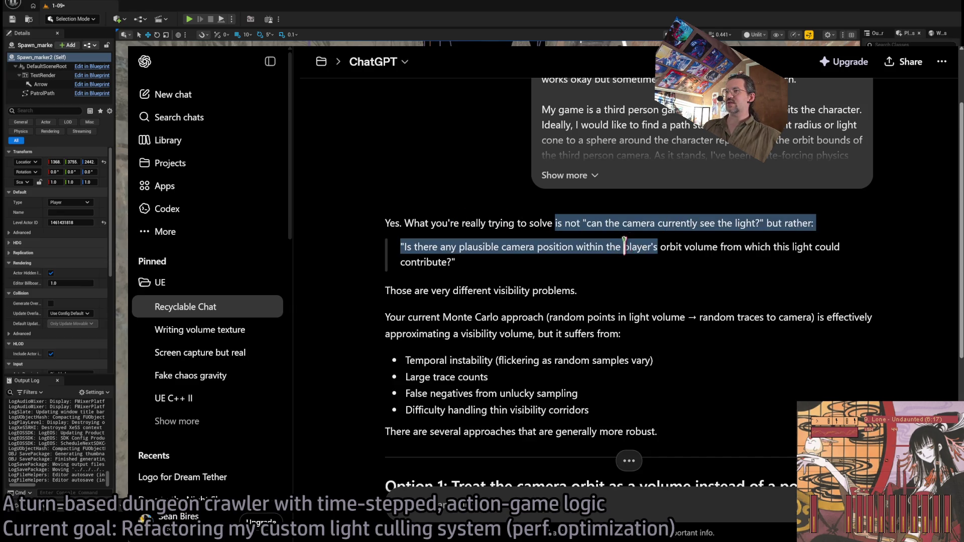
pyautogui.click(407, 247)
pyautogui.moveTo(405, 244); pyautogui.dragTo(528, 262)
pyautogui.click(527, 262)
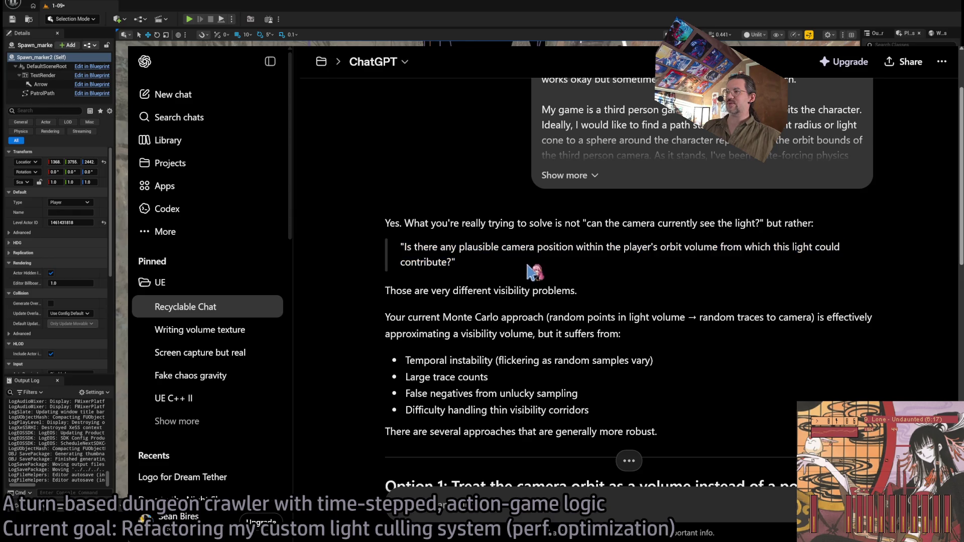
pyautogui.tripleClick(470, 262)
pyautogui.click(470, 263)
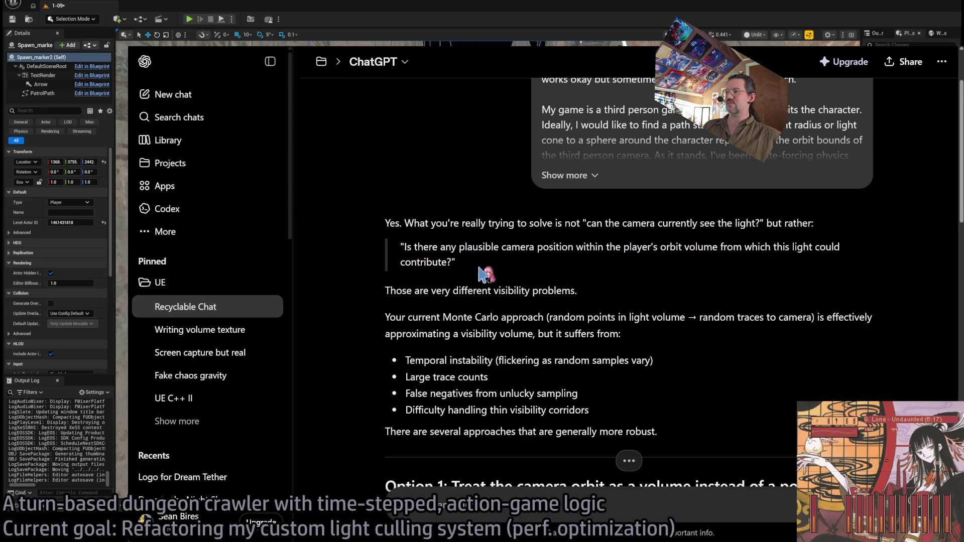
pyautogui.tripleClick(394, 254)
pyautogui.click(524, 287)
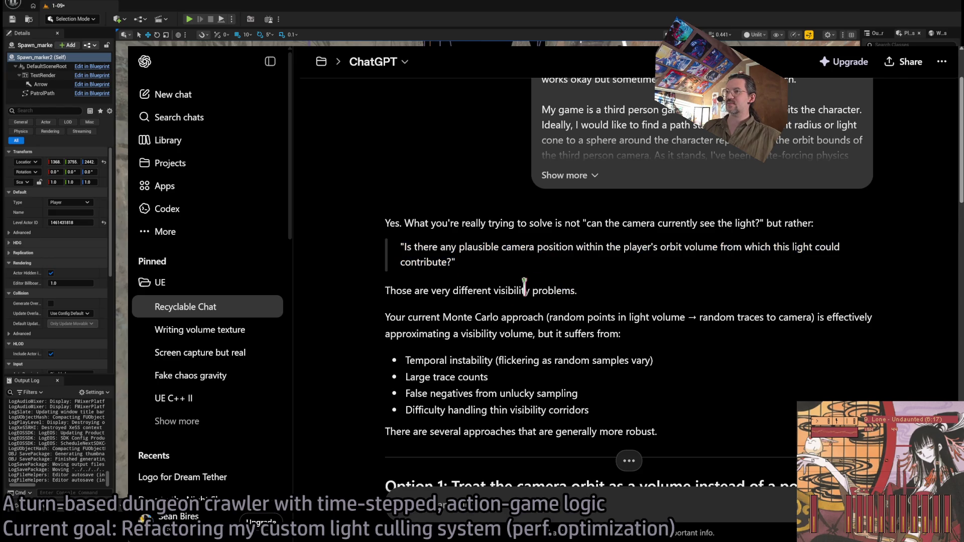
pyautogui.tripleClick(485, 290)
pyautogui.scroll(-2, 644, 302)
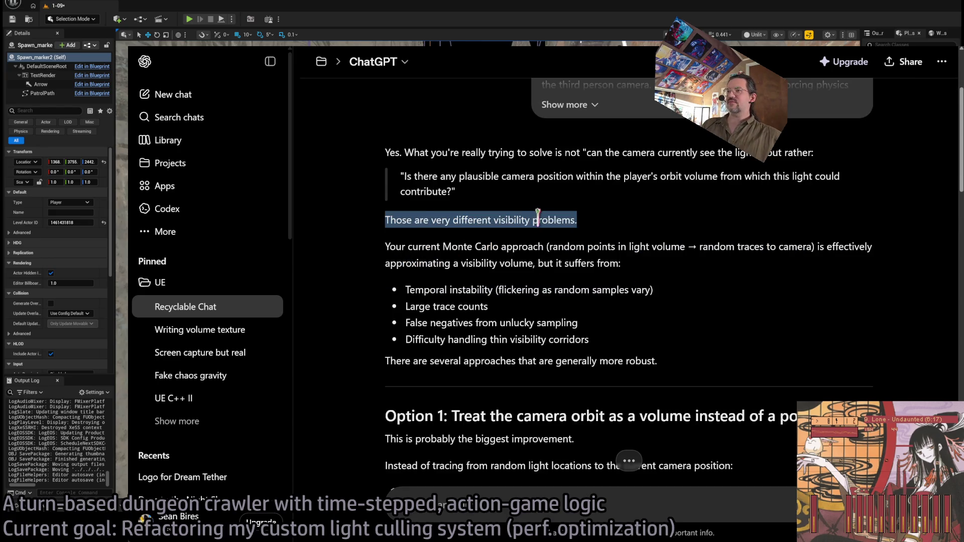
pyautogui.click(407, 247)
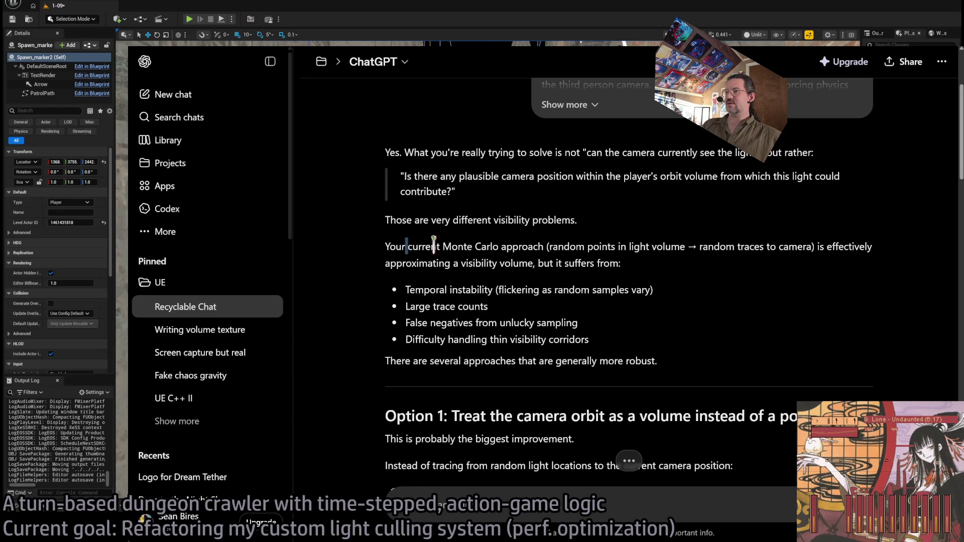
pyautogui.moveTo(410, 245); pyautogui.dragTo(499, 246)
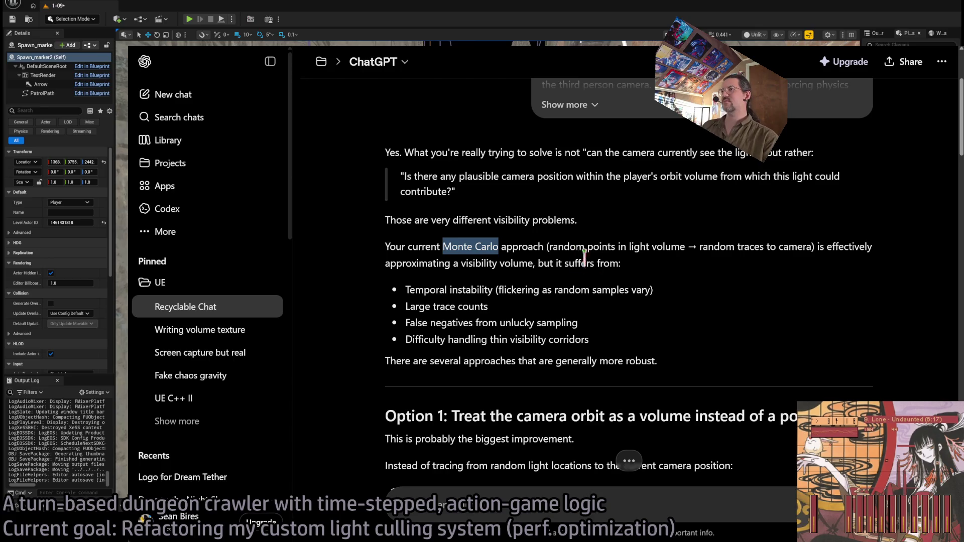
pyautogui.rightClick(627, 273)
pyautogui.click(642, 290)
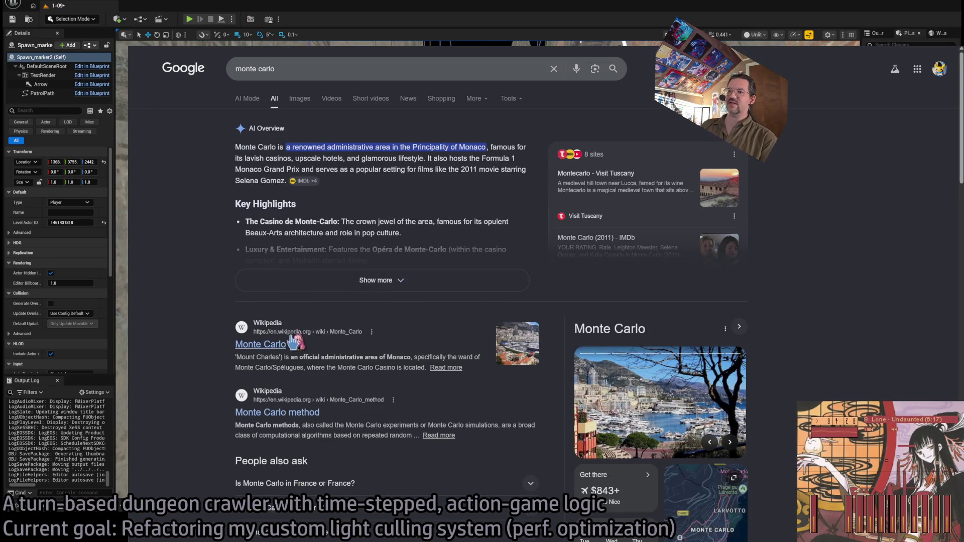
# Open the Wikipedia Monte Carlo result, return to the search, then open the 'Monte Carlo method' article.
pyautogui.click(558, 324)
pyautogui.scroll(-3, 343, 191)
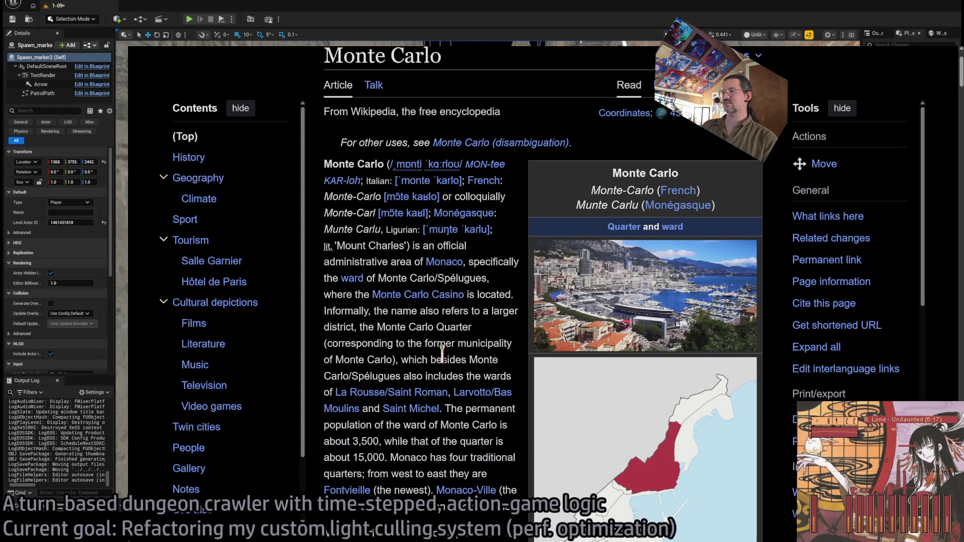
pyautogui.hotkey('alt', 'Left')
pyautogui.click(322, 68)
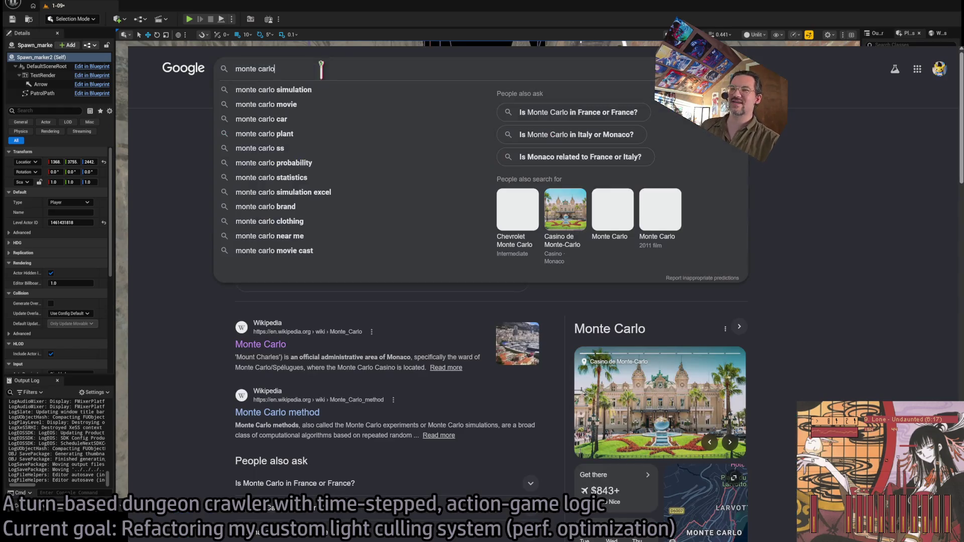
pyautogui.click(266, 377)
pyautogui.click(287, 409)
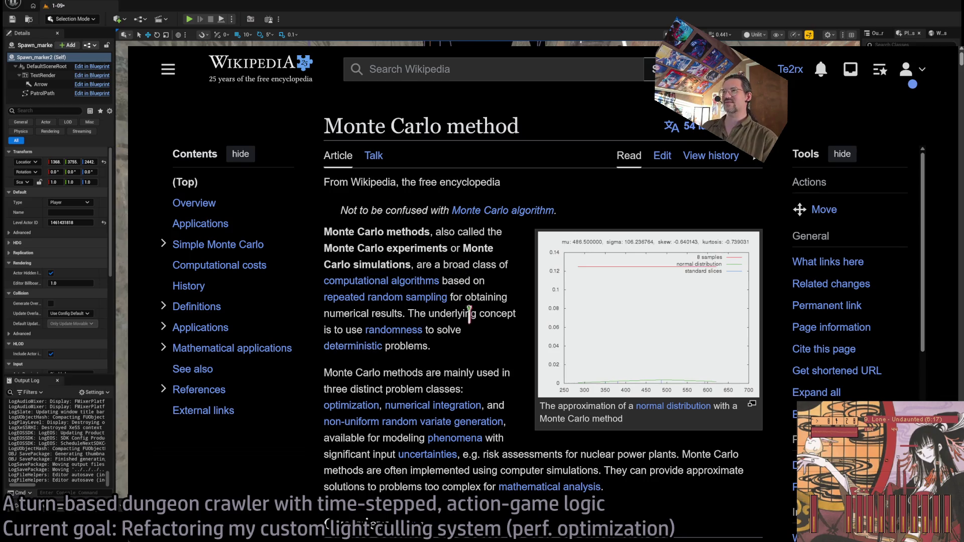
pyautogui.scroll(-2, 484, 352)
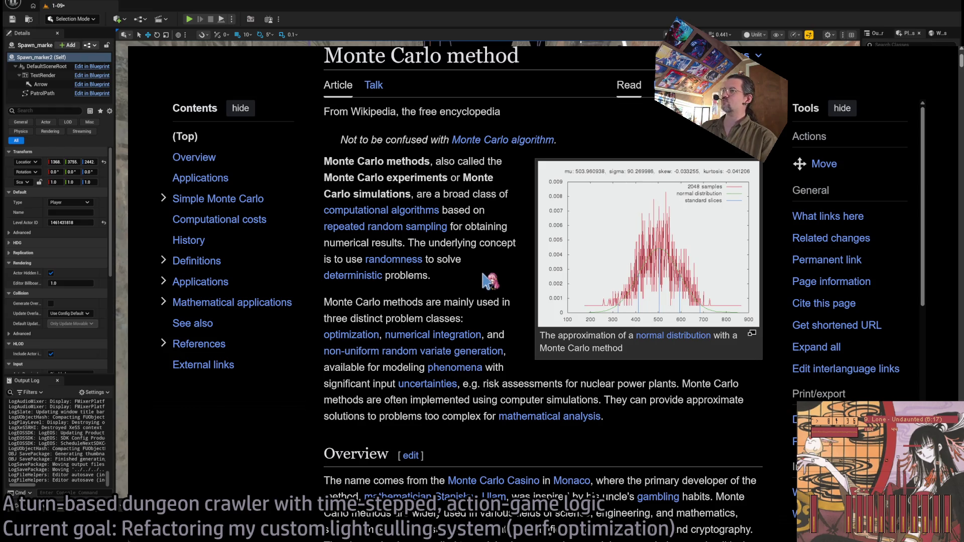
# Highlight the article's paragraph on problem classes, then return to the ChatGPT conversation.
pyautogui.moveTo(459, 290); pyautogui.dragTo(457, 399)
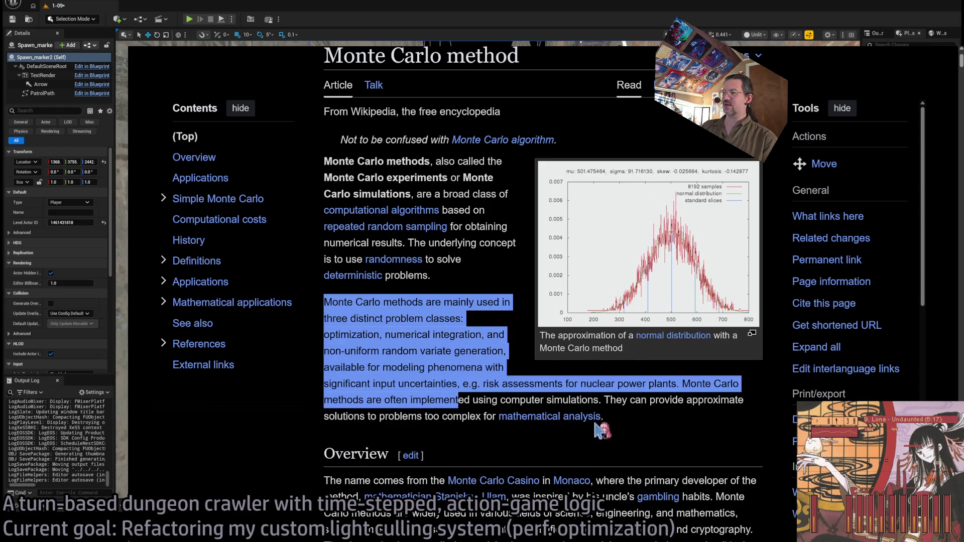
pyautogui.moveTo(599, 428); pyautogui.dragTo(326, 301)
pyautogui.doubleClick(346, 301)
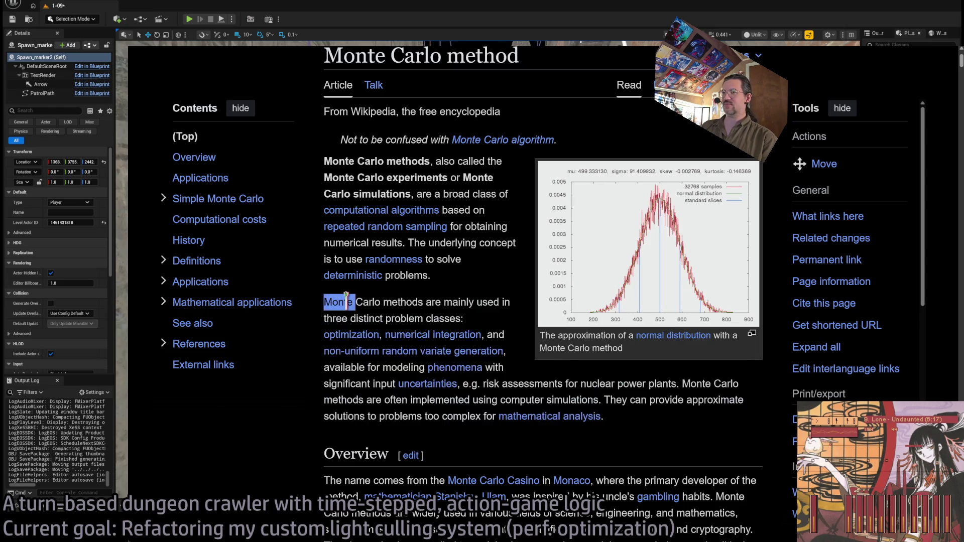
pyautogui.tripleClick(346, 301)
pyautogui.click(635, 418)
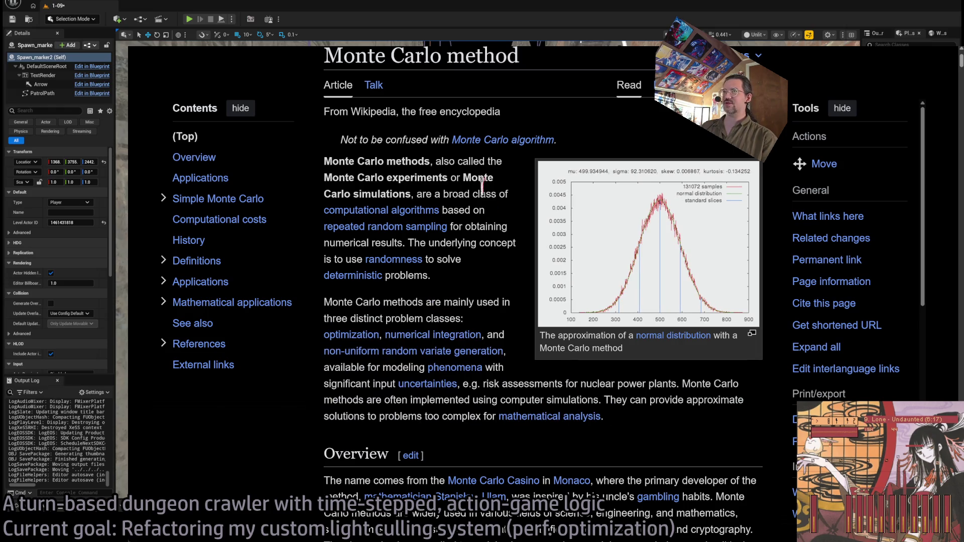
pyautogui.hotkey('alt', 'Tab')
pyautogui.scroll(-1, 509, 179)
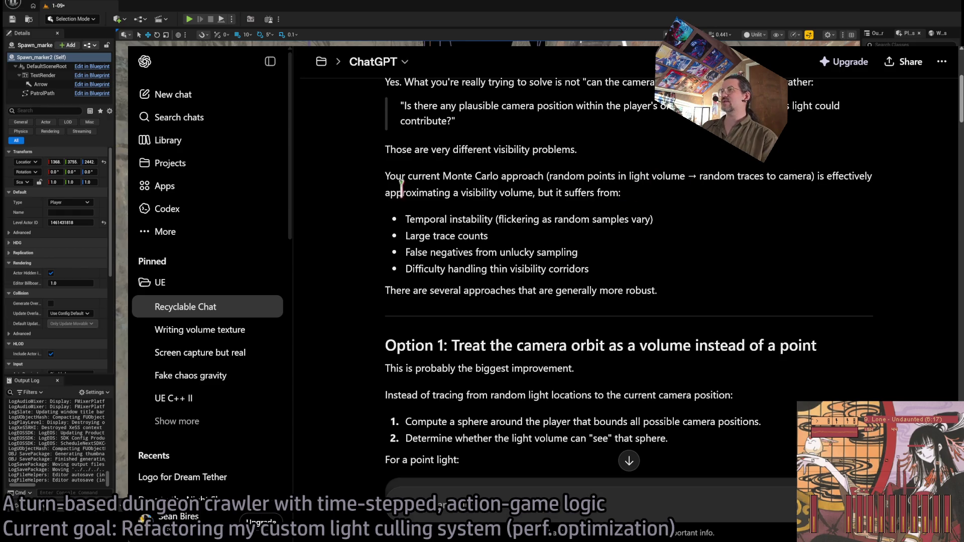
# Highlight the Monte Carlo drawbacks: large trace counts, false negatives from unlucky sampling, thin visibility corridors.
pyautogui.doubleClick(396, 192)
pyautogui.moveTo(396, 192)
pyautogui.mouseDown()
pyautogui.moveTo(610, 193)
pyautogui.moveTo(625, 205)
pyautogui.moveTo(486, 220)
pyautogui.mouseUp()
pyautogui.click(472, 231)
pyautogui.doubleClick(422, 236)
pyautogui.moveTo(421, 236); pyautogui.dragTo(487, 236)
pyautogui.moveTo(407, 252)
pyautogui.mouseDown()
pyautogui.moveTo(577, 253)
pyautogui.moveTo(595, 261)
pyautogui.mouseUp()
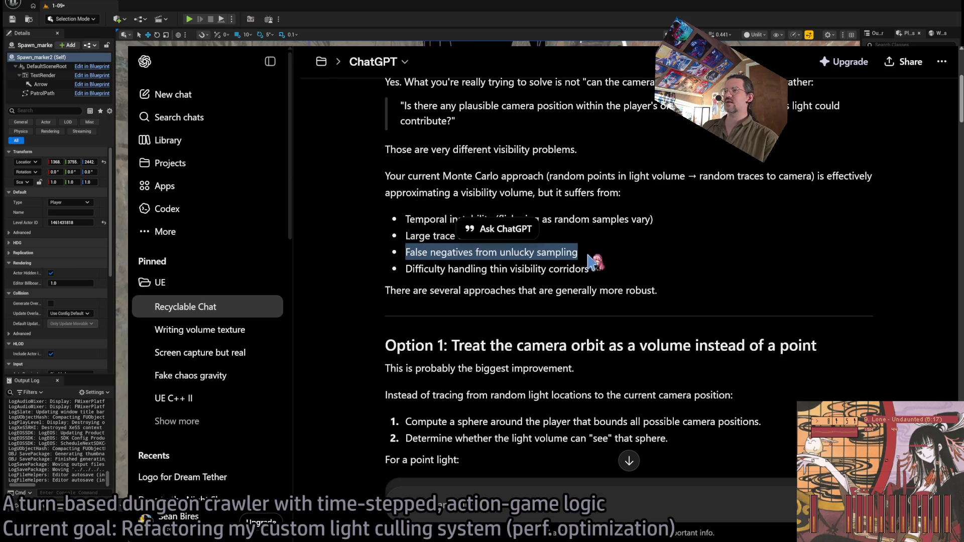
pyautogui.click(595, 262)
pyautogui.doubleClick(421, 252)
pyautogui.moveTo(421, 252); pyautogui.dragTo(583, 257)
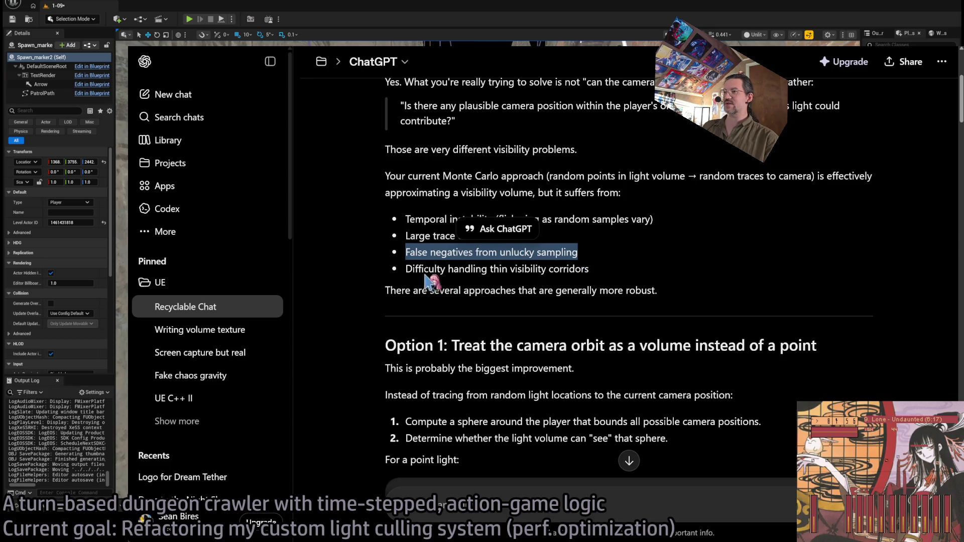
pyautogui.doubleClick(424, 270)
pyautogui.moveTo(425, 270)
pyautogui.mouseDown()
pyautogui.moveTo(585, 272)
pyautogui.moveTo(561, 273)
pyautogui.mouseUp()
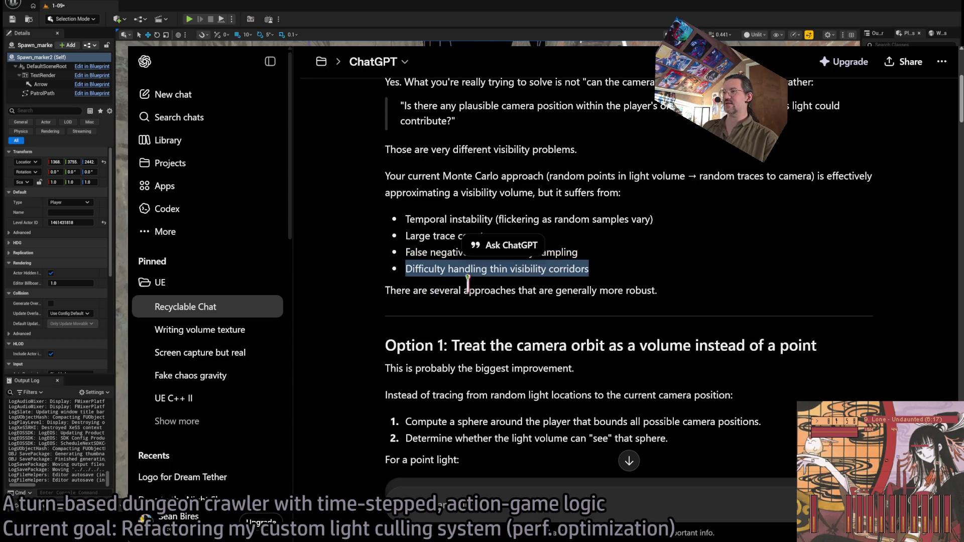
pyautogui.tripleClick(430, 290)
pyautogui.scroll(-3, 442, 290)
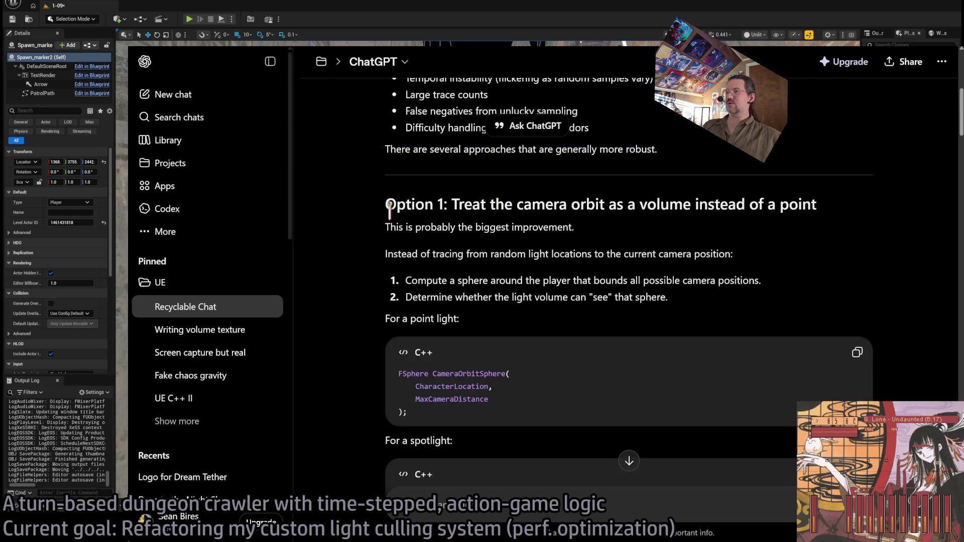
# Highlight Option 1's heading, its biggest-improvement line and its two numbered steps.
pyautogui.doubleClick(392, 206)
pyautogui.moveTo(387, 204); pyautogui.dragTo(817, 204)
pyautogui.moveTo(399, 227); pyautogui.dragTo(623, 236)
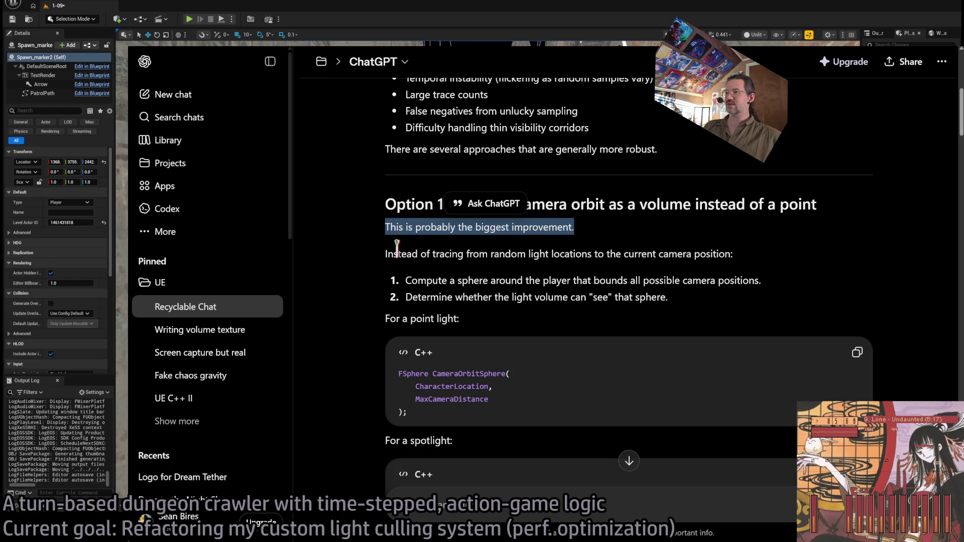
pyautogui.tripleClick(394, 254)
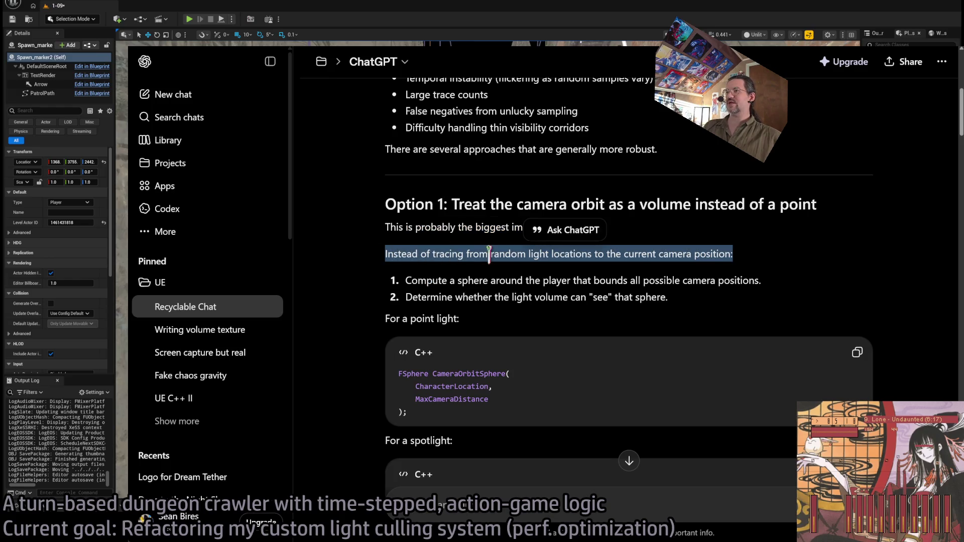
pyautogui.click(517, 256)
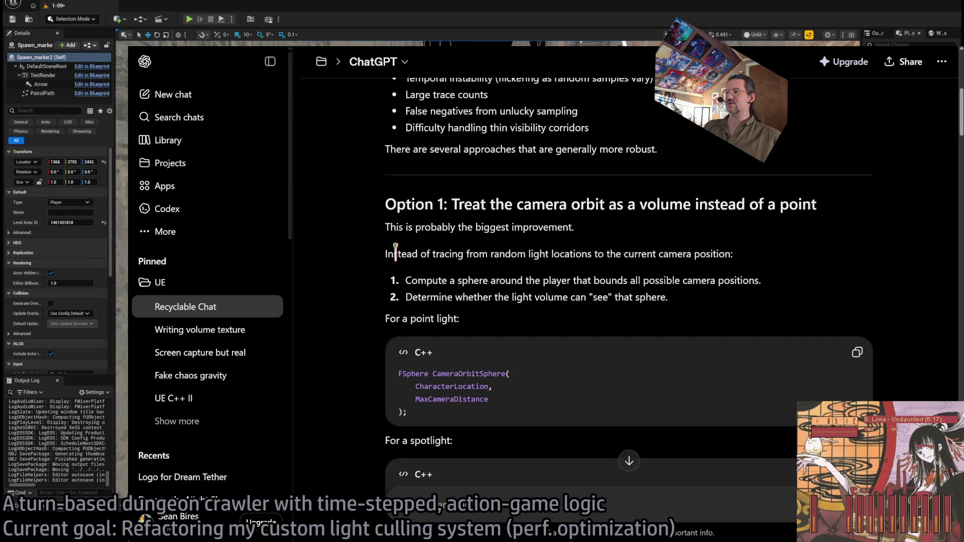
pyautogui.moveTo(433, 279); pyautogui.dragTo(689, 299)
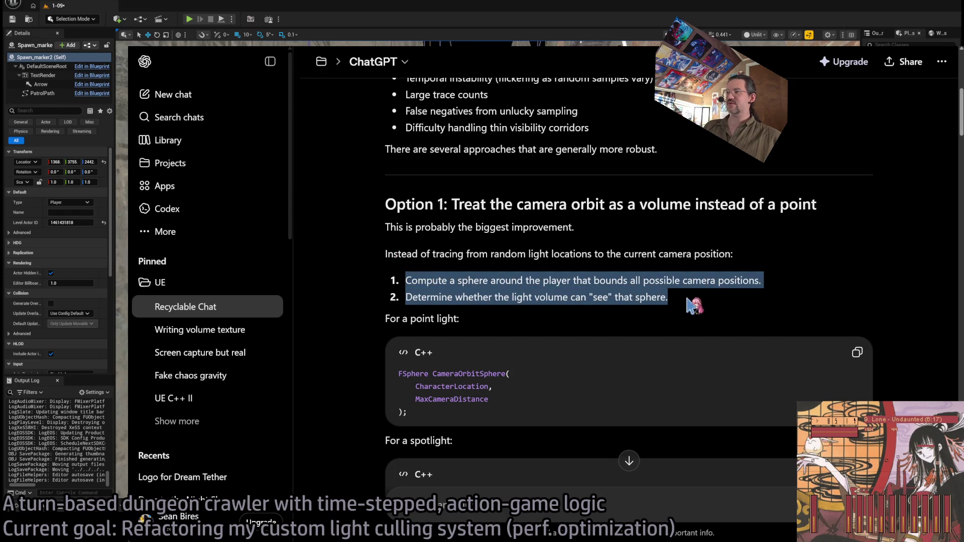
pyautogui.click(691, 301)
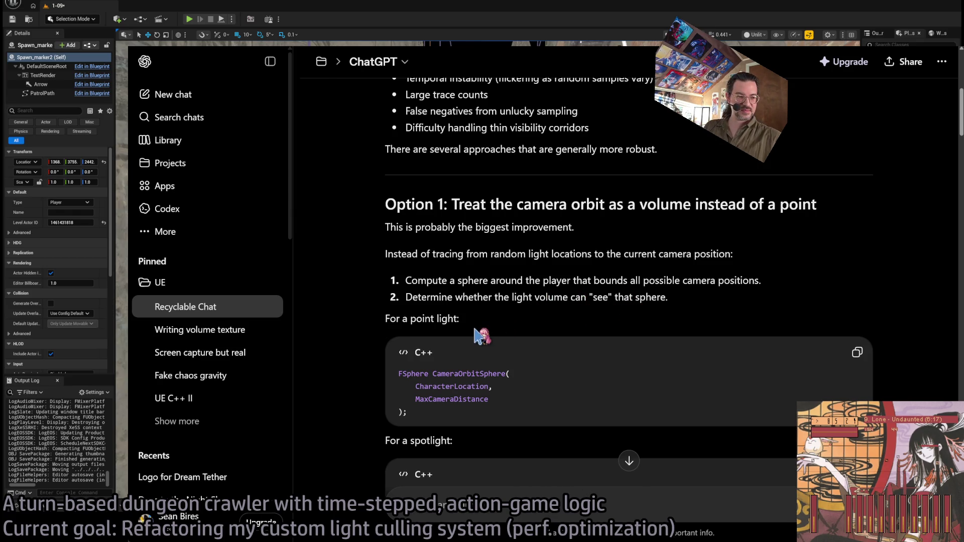
pyautogui.scroll(-1, 510, 321)
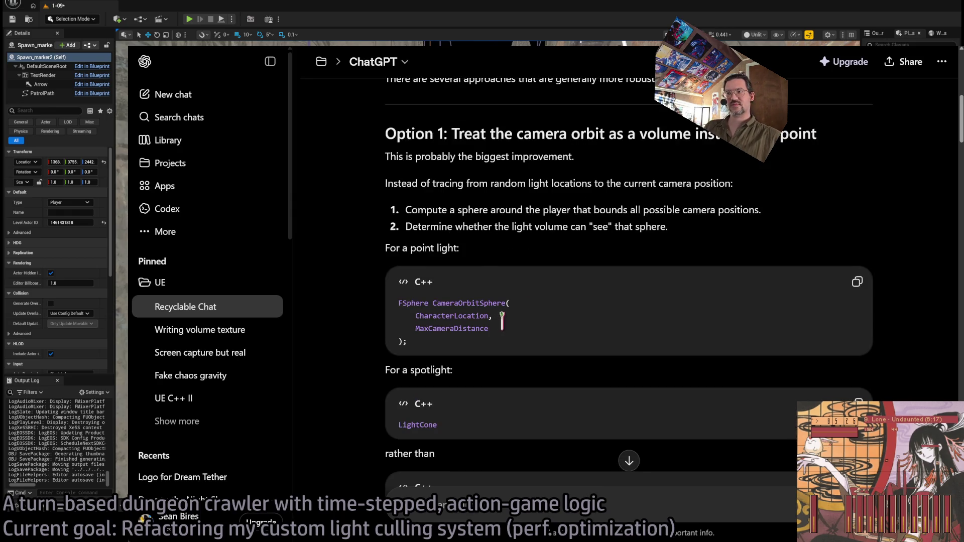
# Select CameraOrbitSphere in the point-light code, plus LightCone and CurrentCameraLocation in the spotlight snippet.
pyautogui.scroll(-1, 503, 319)
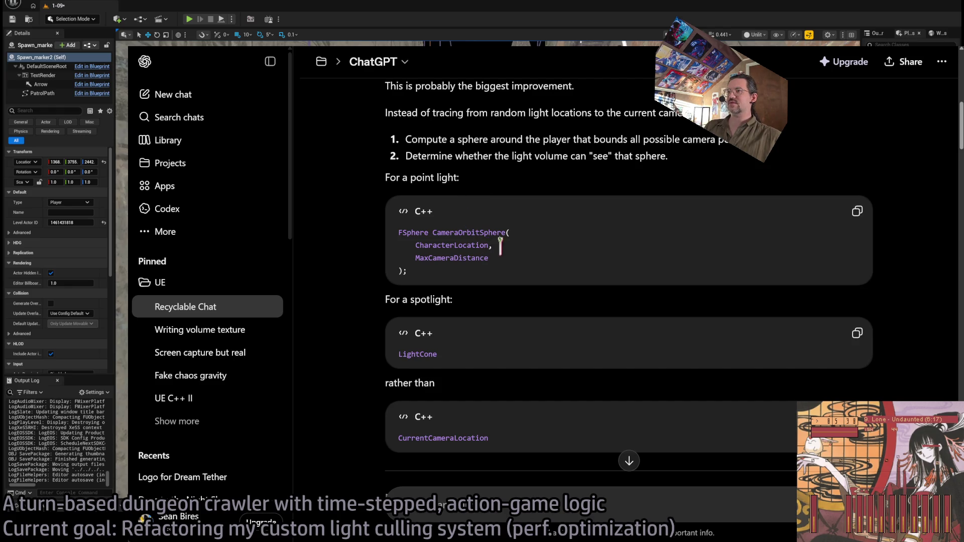
pyautogui.doubleClick(410, 232)
pyautogui.moveTo(411, 232)
pyautogui.mouseDown()
pyautogui.moveTo(494, 232)
pyautogui.moveTo(475, 257)
pyautogui.moveTo(432, 251)
pyautogui.moveTo(402, 232)
pyautogui.mouseUp()
pyautogui.doubleClick(494, 232)
pyautogui.click(497, 257)
pyautogui.click(459, 274)
pyautogui.moveTo(459, 354); pyautogui.dragTo(398, 354)
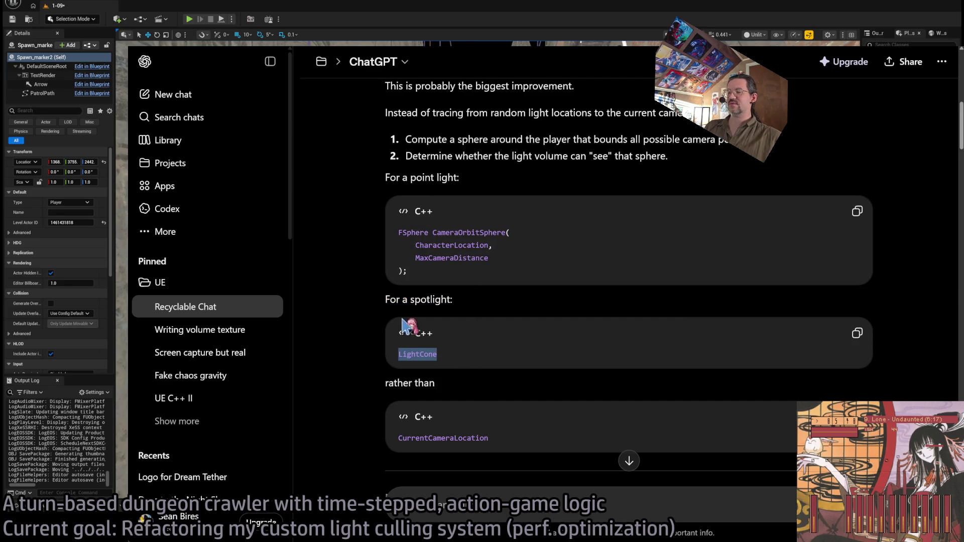
pyautogui.click(454, 357)
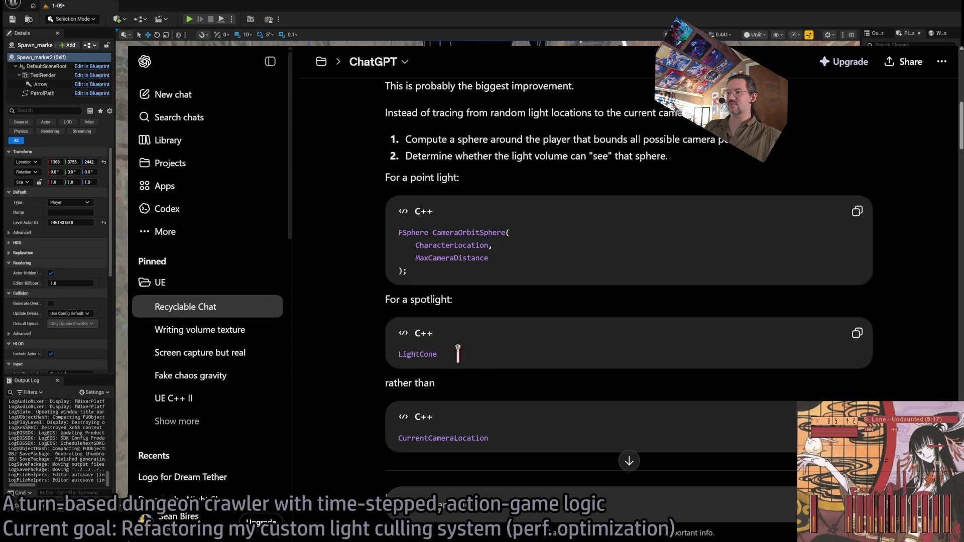
pyautogui.scroll(-1, 557, 351)
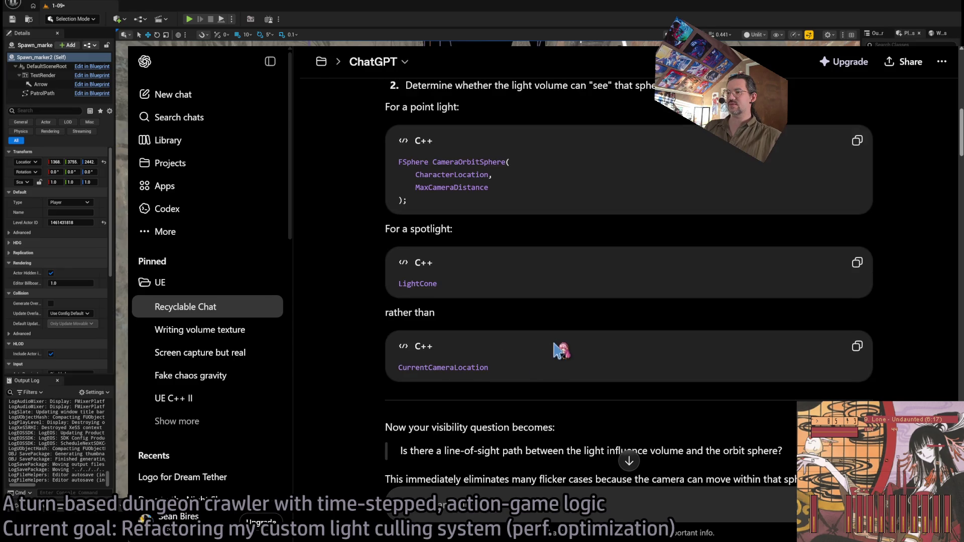
pyautogui.doubleClick(459, 367)
pyautogui.scroll(-1, 487, 311)
pyautogui.doubleClick(419, 215)
pyautogui.scroll(-1, 482, 351)
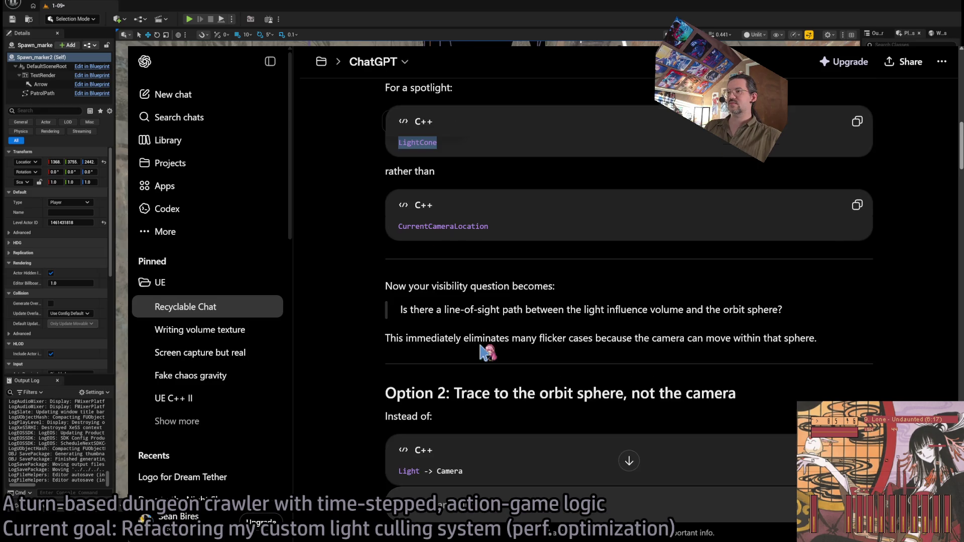
pyautogui.scroll(2, 460, 314)
pyautogui.moveTo(517, 369)
pyautogui.mouseDown()
pyautogui.moveTo(513, 194)
pyautogui.moveTo(402, 121)
pyautogui.moveTo(404, 105)
pyautogui.mouseUp()
pyautogui.scroll(-3, 512, 305)
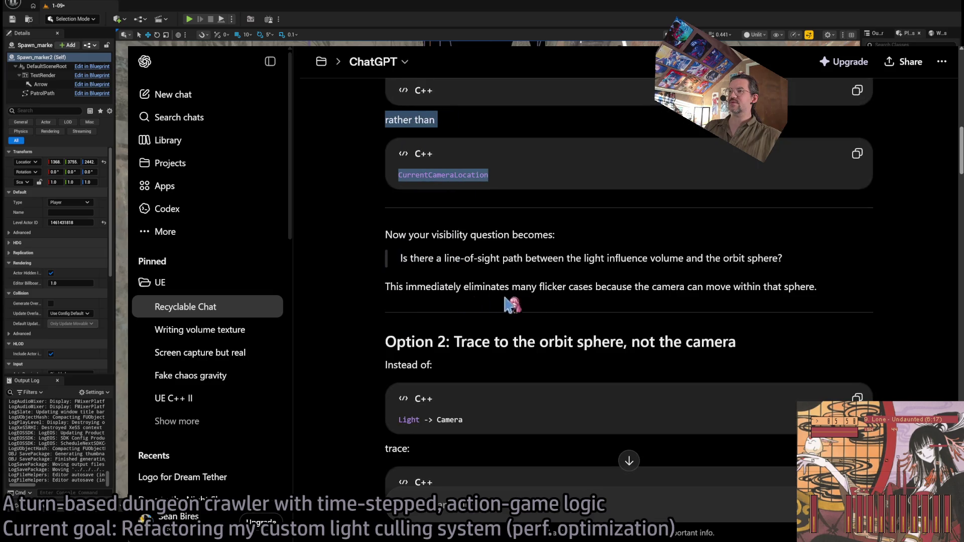
pyautogui.click(526, 280)
# Highlight the line-of-sight question and flicker explanation, then revisit the spotlight code.
pyautogui.moveTo(394, 235); pyautogui.dragTo(589, 249)
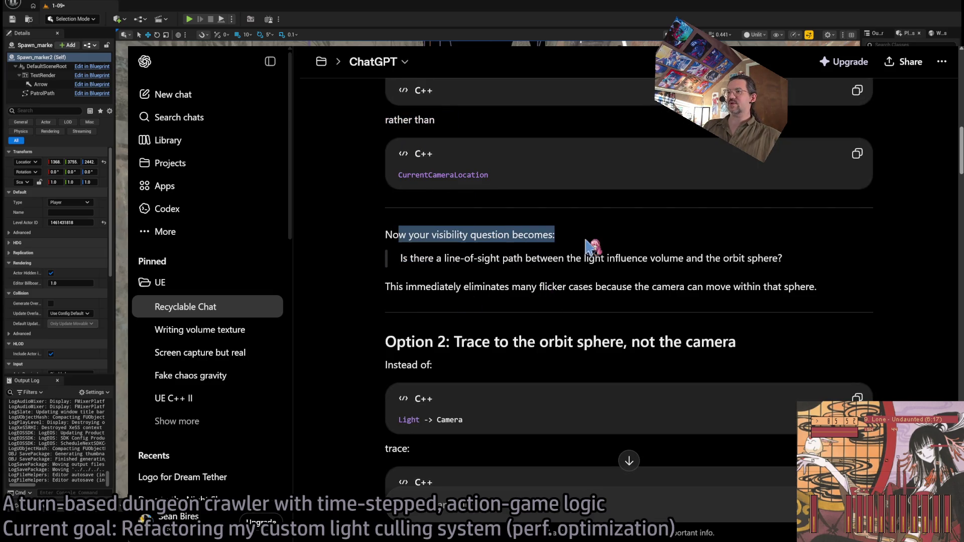
pyautogui.click(567, 254)
pyautogui.moveTo(427, 257)
pyautogui.mouseDown()
pyautogui.moveTo(776, 259)
pyautogui.moveTo(851, 294)
pyautogui.mouseUp()
pyautogui.click(718, 258)
pyautogui.click(755, 278)
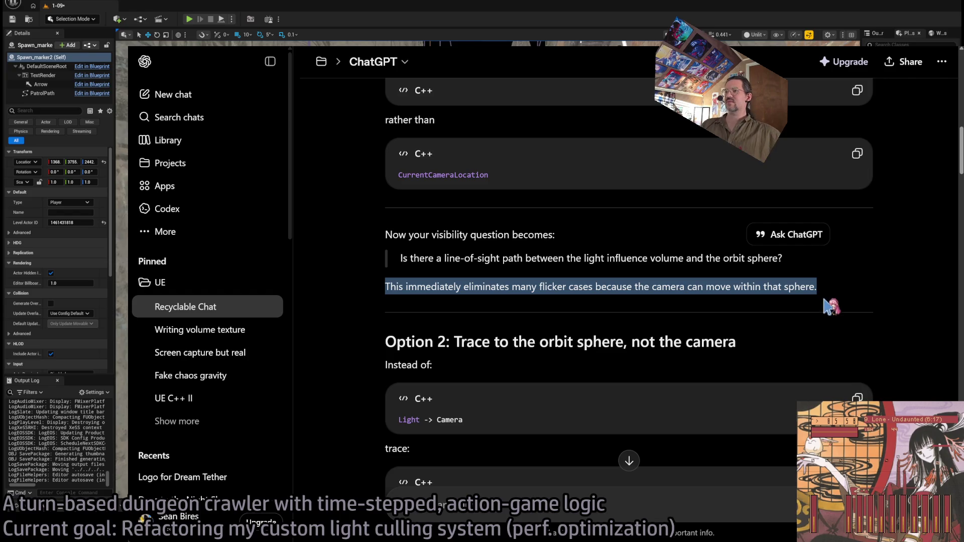
pyautogui.click(833, 330)
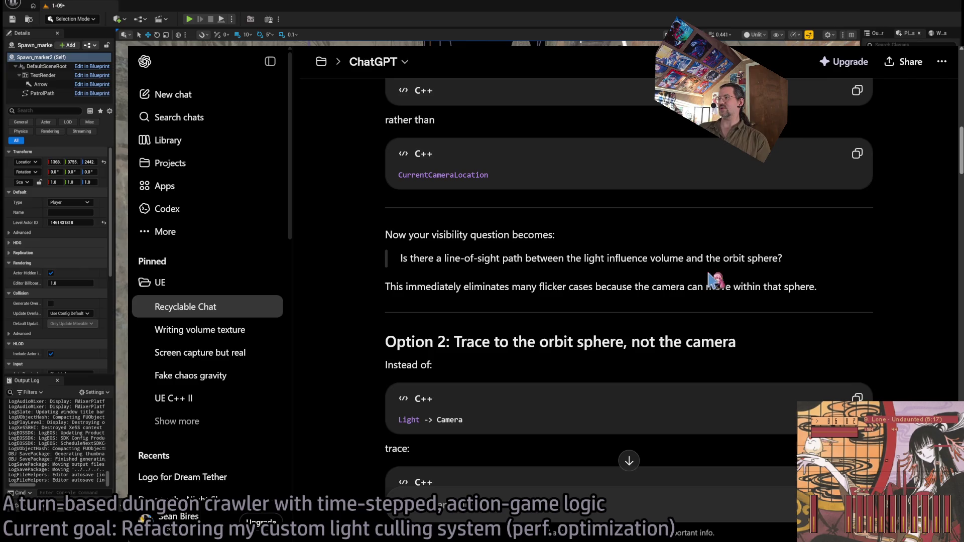
pyautogui.moveTo(836, 295)
pyautogui.mouseDown()
pyautogui.moveTo(823, 236)
pyautogui.moveTo(840, 274)
pyautogui.mouseUp()
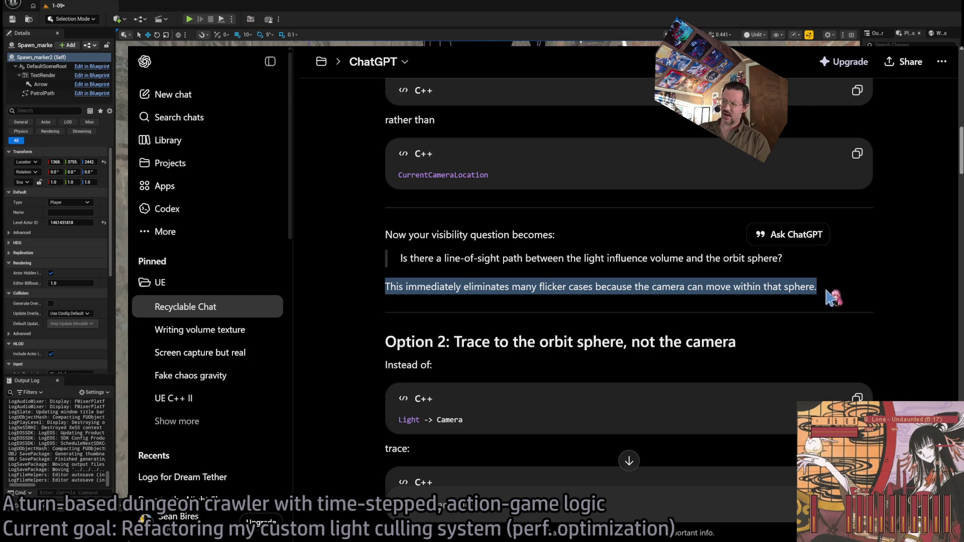
pyautogui.scroll(4, 826, 292)
pyautogui.moveTo(565, 372)
pyautogui.mouseDown()
pyautogui.moveTo(432, 159)
pyautogui.moveTo(499, 275)
pyautogui.moveTo(361, 126)
pyautogui.moveTo(467, 246)
pyautogui.moveTo(384, 168)
pyautogui.moveTo(369, 131)
pyautogui.mouseUp()
pyautogui.moveTo(547, 390)
pyautogui.mouseDown()
pyautogui.moveTo(380, 233)
pyautogui.moveTo(516, 297)
pyautogui.moveTo(380, 184)
pyautogui.moveTo(545, 315)
pyautogui.moveTo(547, 381)
pyautogui.moveTo(366, 181)
pyautogui.moveTo(613, 387)
pyautogui.mouseUp()
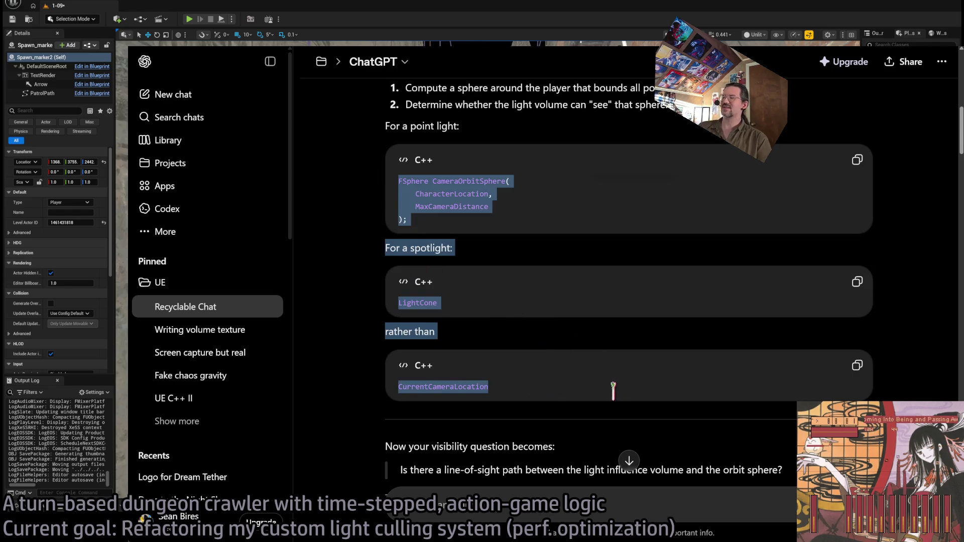
# Read Option 2, highlighting its heading and the Light -> OrbitSphere trace code.
pyautogui.scroll(-3, 613, 387)
pyautogui.scroll(-2, 580, 376)
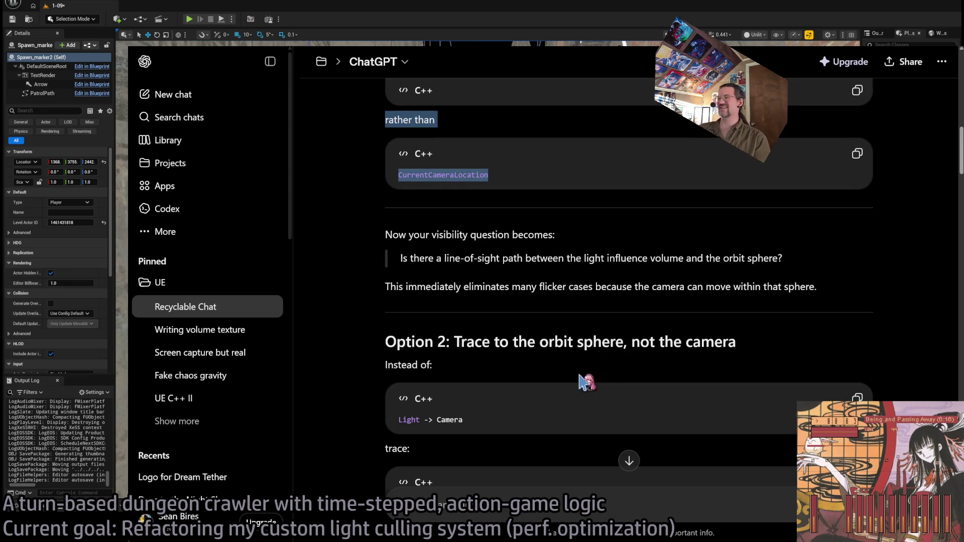
pyautogui.scroll(-3, 464, 319)
pyautogui.moveTo(385, 201); pyautogui.dragTo(624, 201)
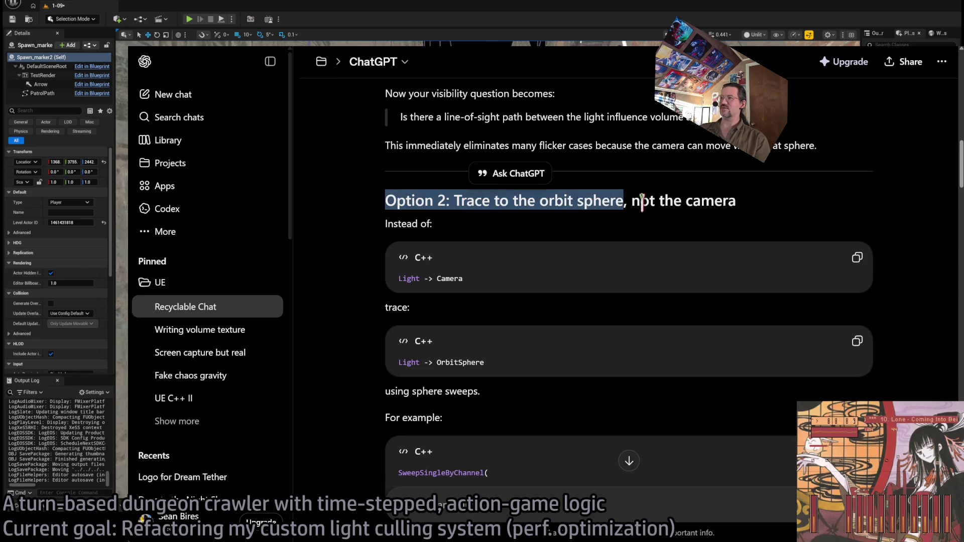
pyautogui.click(629, 238)
pyautogui.scroll(-2, 455, 265)
pyautogui.moveTo(399, 208); pyautogui.dragTo(469, 206)
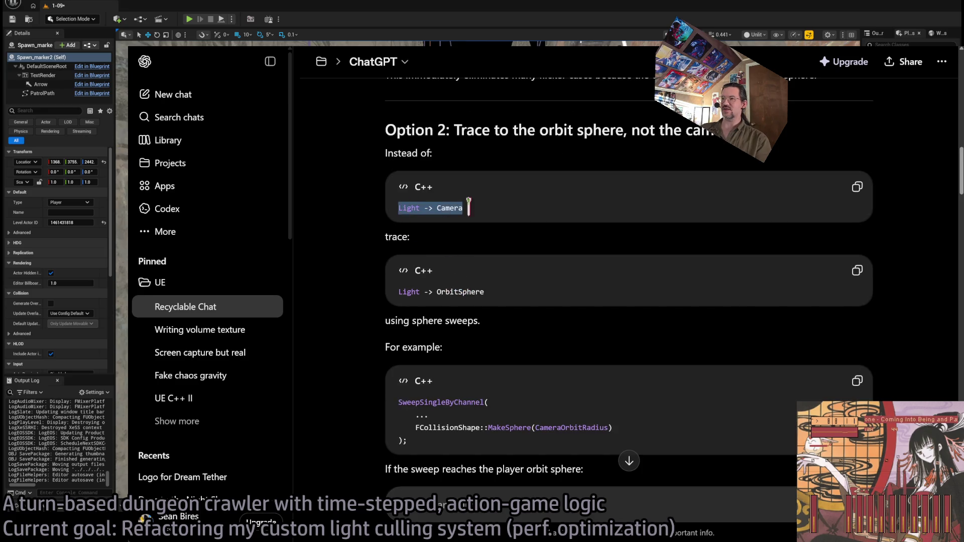
pyautogui.moveTo(399, 292); pyautogui.dragTo(484, 292)
pyautogui.click(542, 321)
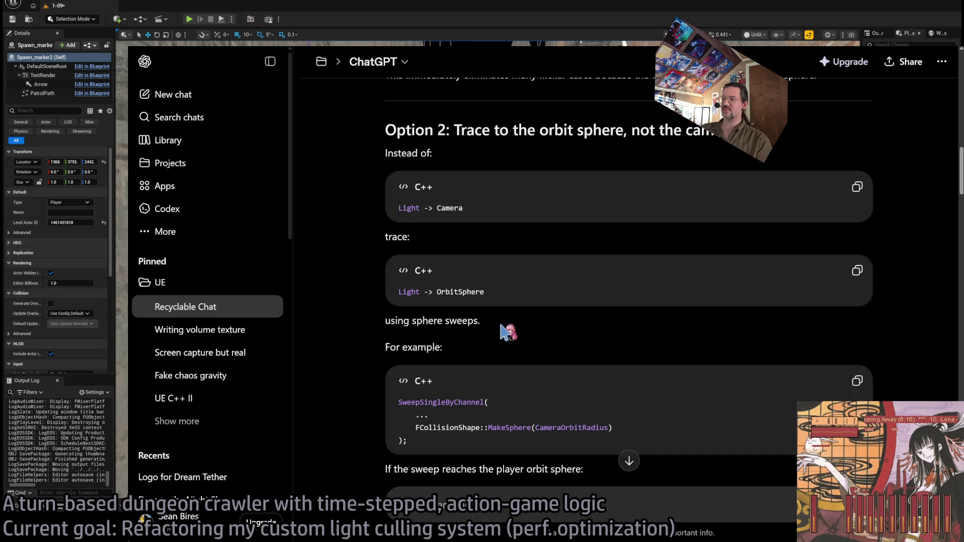
# Highlight CameraOrbitRadius in the SweepSingleByChannel sweep example and scroll on to Option 3.
pyautogui.scroll(-3, 502, 332)
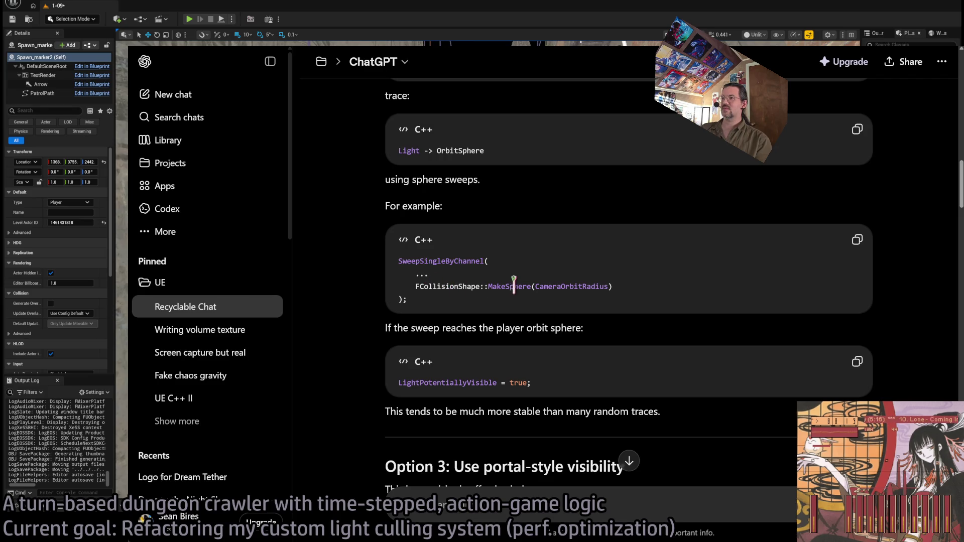
pyautogui.doubleClick(579, 285)
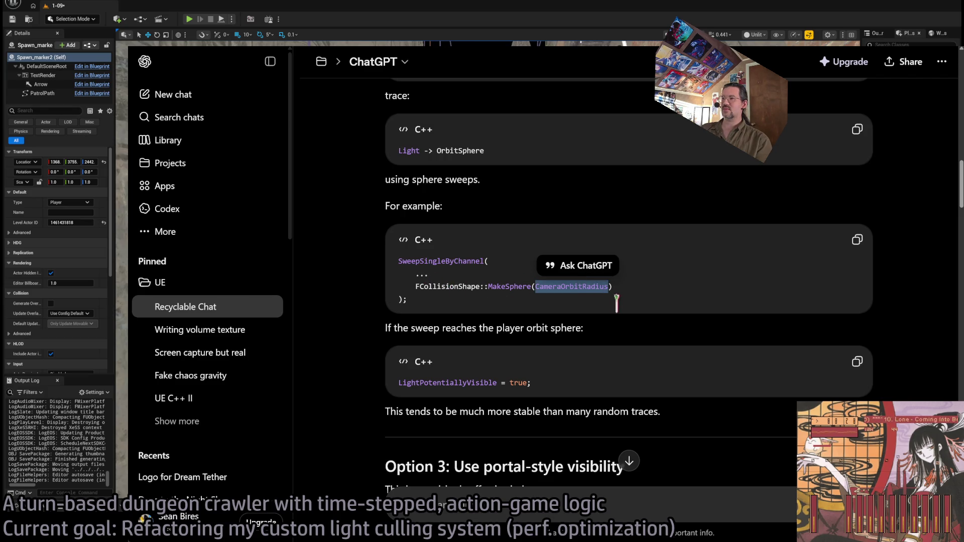
pyautogui.click(570, 304)
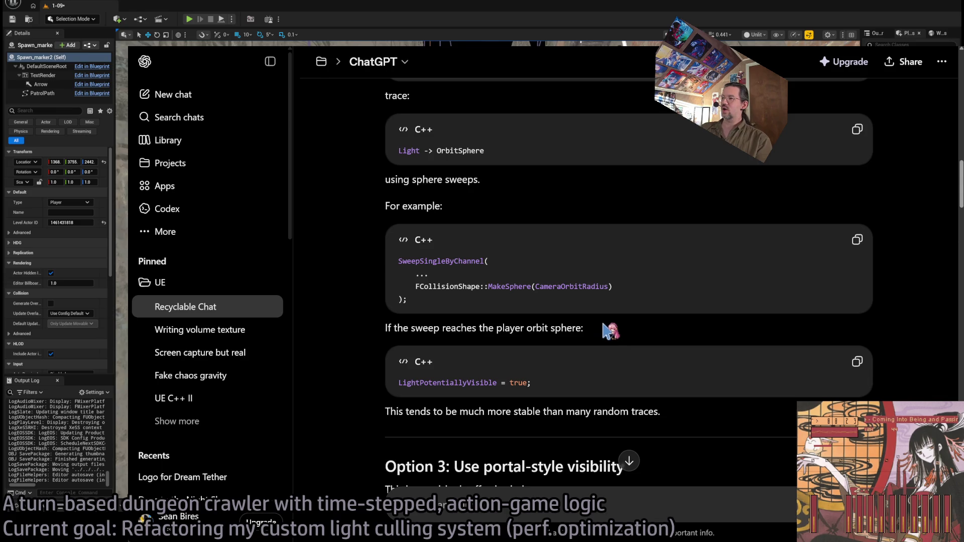
pyautogui.scroll(-2, 605, 329)
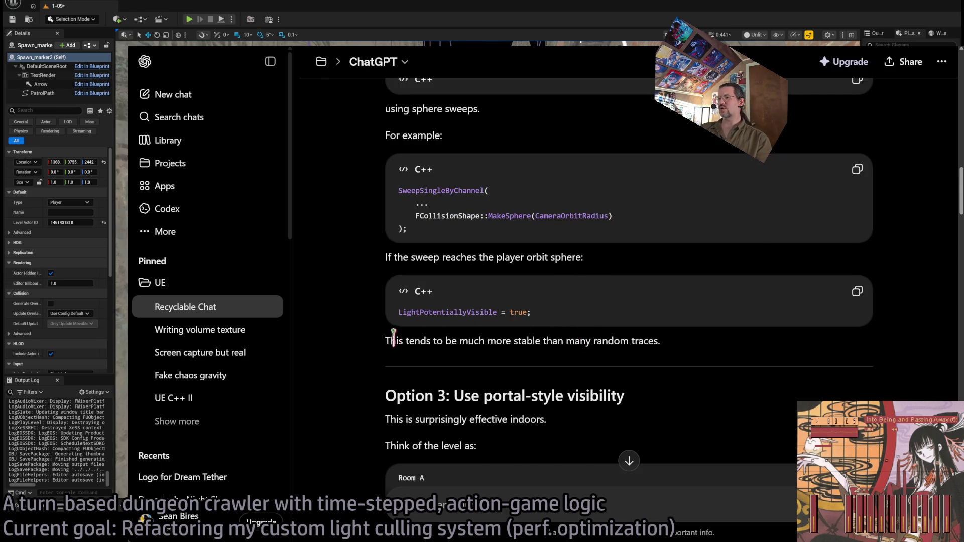
pyautogui.scroll(2, 394, 337)
pyautogui.moveTo(385, 411)
pyautogui.mouseDown()
pyautogui.moveTo(399, 259)
pyautogui.moveTo(385, 176)
pyautogui.mouseUp()
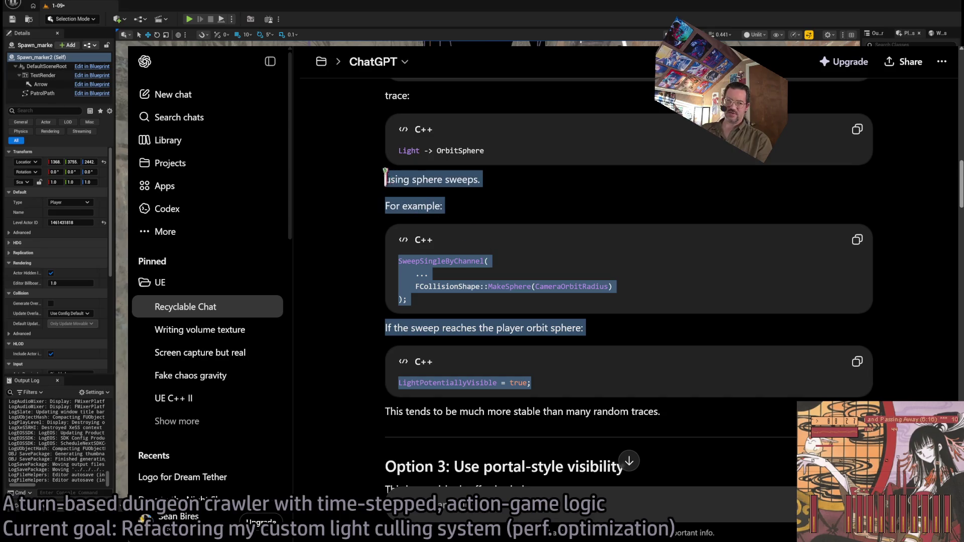
pyautogui.click(550, 275)
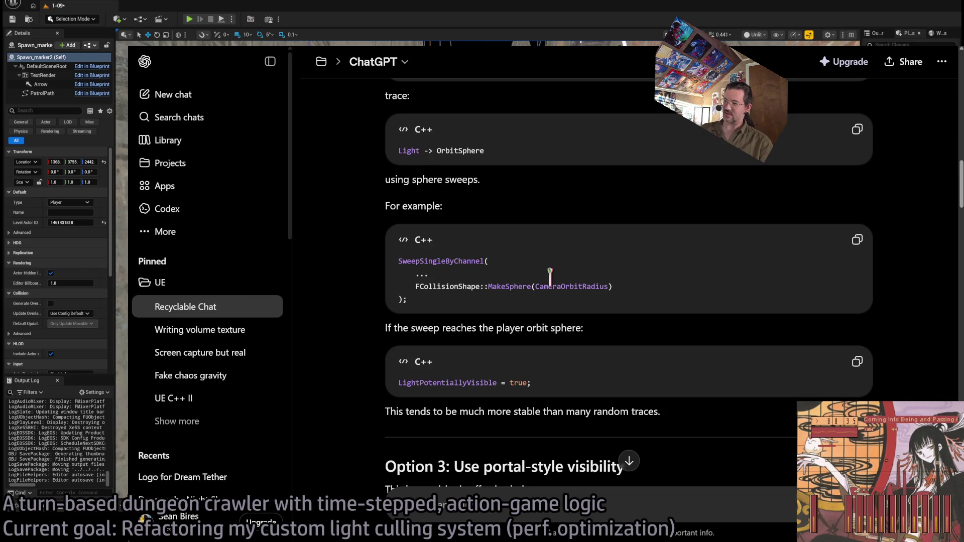
pyautogui.scroll(-3, 550, 276)
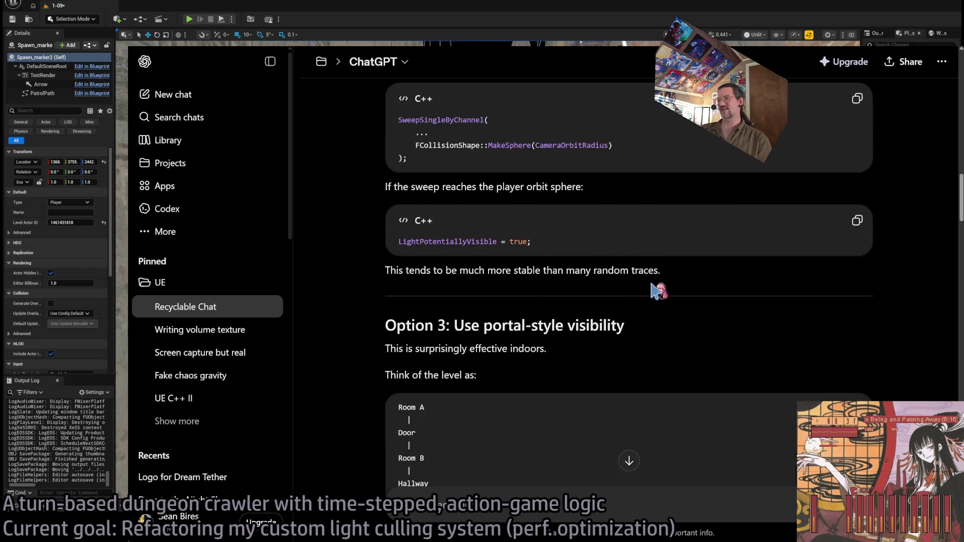
# Read the Option 3 heading and the line introducing its level diagram, highlighting each passage.
pyautogui.scroll(-3, 651, 286)
pyautogui.tripleClick(404, 185)
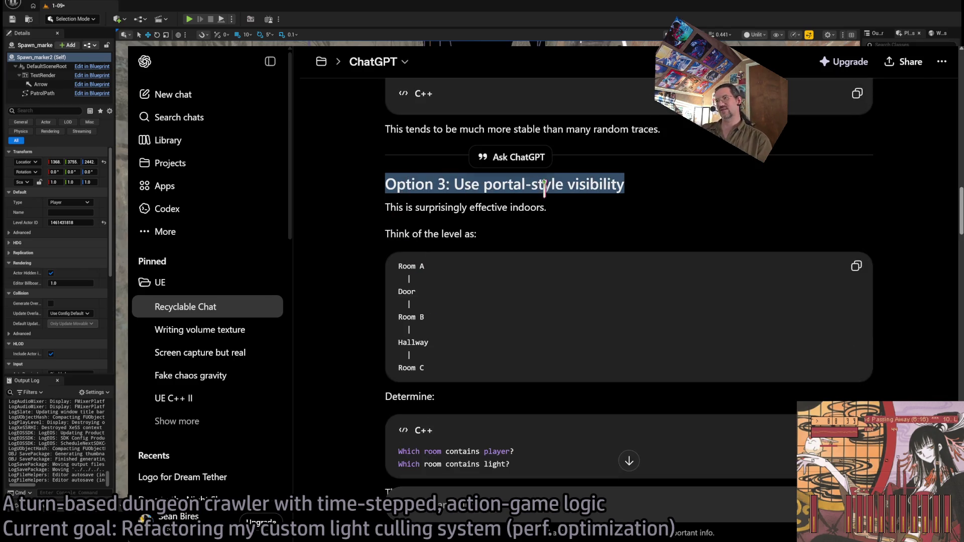
pyautogui.moveTo(454, 185); pyautogui.dragTo(623, 221)
pyautogui.click(515, 226)
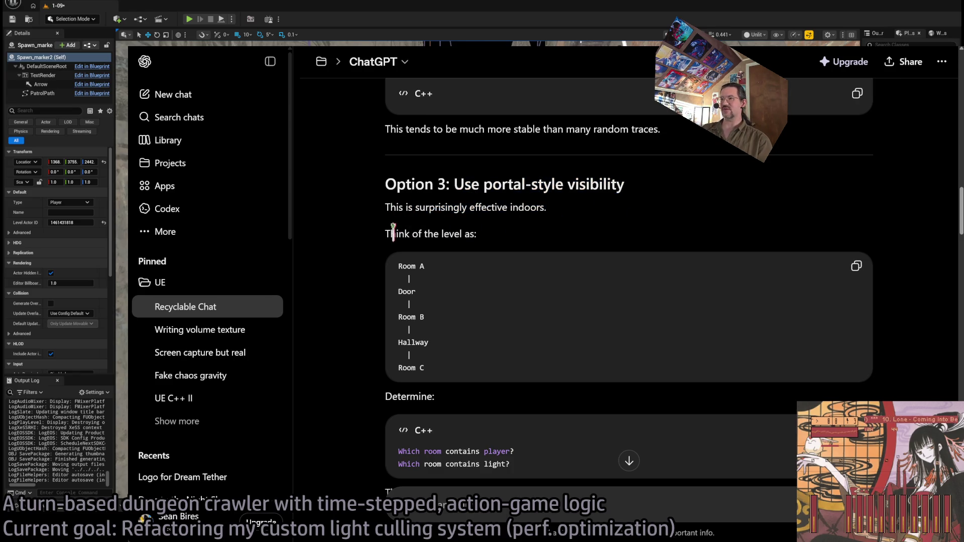
pyautogui.moveTo(393, 232); pyautogui.dragTo(531, 247)
# Study the Option 3 level diagram from Room A through the Door to Room C.
pyautogui.scroll(-2, 490, 258)
pyautogui.click(414, 213)
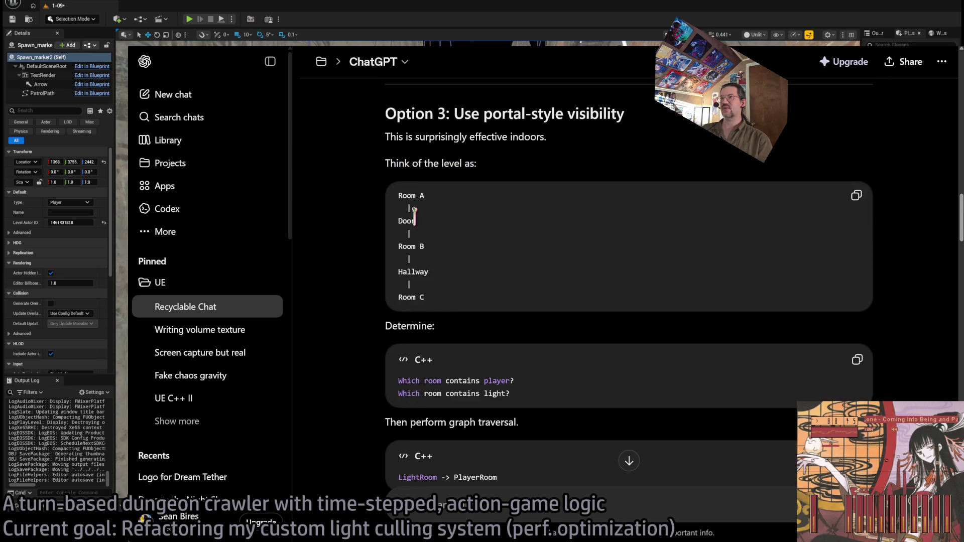
pyautogui.moveTo(399, 197)
pyautogui.mouseDown()
pyautogui.moveTo(457, 224)
pyautogui.moveTo(463, 265)
pyautogui.moveTo(452, 230)
pyautogui.mouseUp()
pyautogui.click(450, 225)
pyautogui.moveTo(396, 197)
pyautogui.mouseDown()
pyautogui.moveTo(442, 229)
pyautogui.moveTo(468, 294)
pyautogui.mouseUp()
pyautogui.click(468, 294)
# Select and reread the Option 3 passage through the room visibility questions.
pyautogui.scroll(-2, 417, 286)
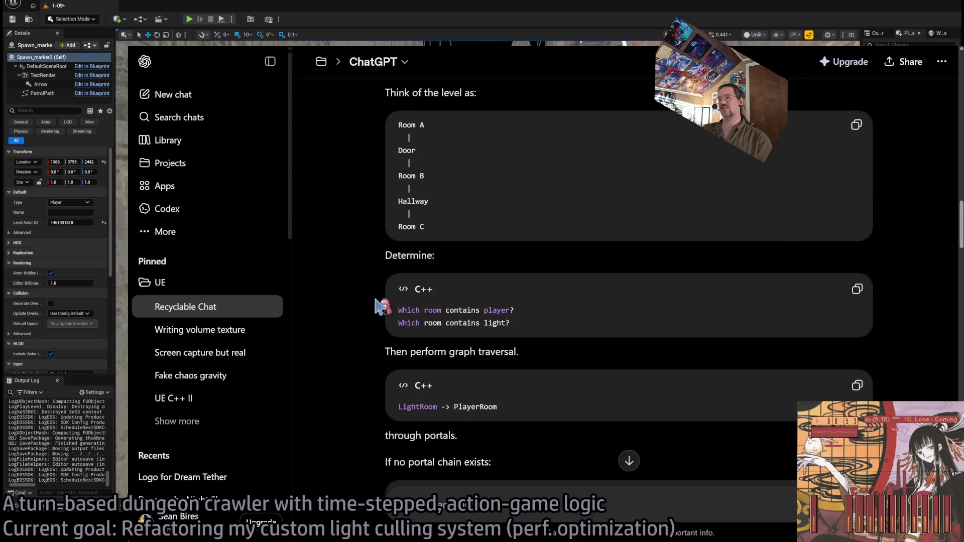
pyautogui.moveTo(589, 331)
pyautogui.mouseDown()
pyautogui.moveTo(358, 118)
pyautogui.moveTo(546, 404)
pyautogui.moveTo(387, 115)
pyautogui.mouseUp()
pyautogui.scroll(2, 370, 134)
pyautogui.click(358, 118)
pyautogui.click(543, 392)
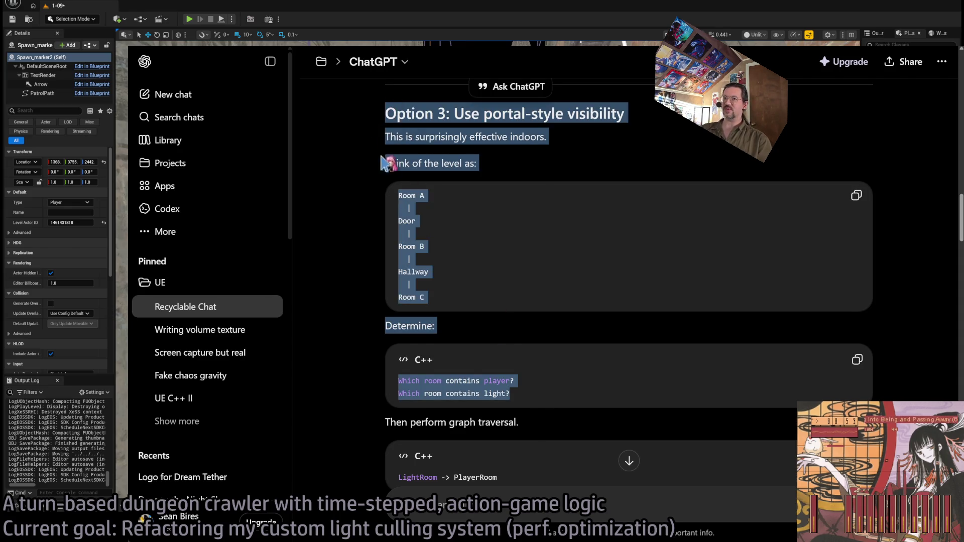
pyautogui.click(360, 193)
# Read the room query lines and the note about older engines, continuing to Option 4's NavMesh occlusion proxy.
pyautogui.scroll(-3, 387, 298)
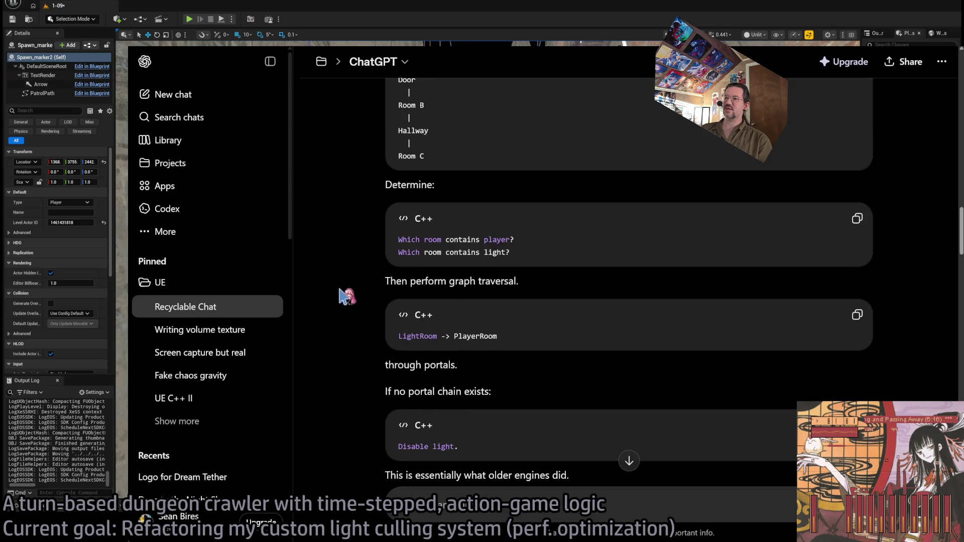
pyautogui.moveTo(541, 334)
pyautogui.mouseDown()
pyautogui.moveTo(372, 182)
pyautogui.moveTo(357, 187)
pyautogui.moveTo(554, 341)
pyautogui.mouseUp()
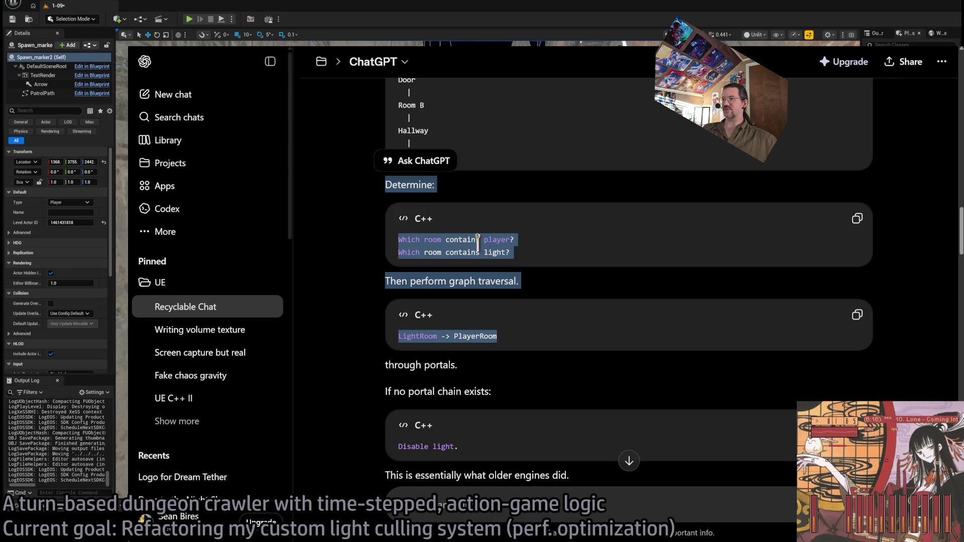
pyautogui.scroll(-2, 386, 288)
pyautogui.click(366, 265)
pyautogui.moveTo(385, 117); pyautogui.dragTo(519, 374)
pyautogui.scroll(-3, 519, 375)
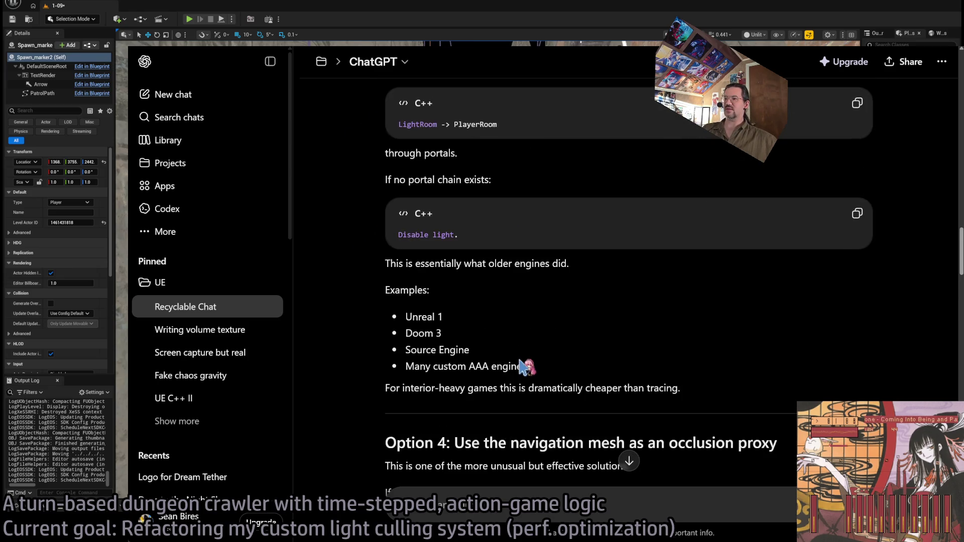
pyautogui.tripleClick(460, 263)
pyautogui.scroll(-2, 532, 326)
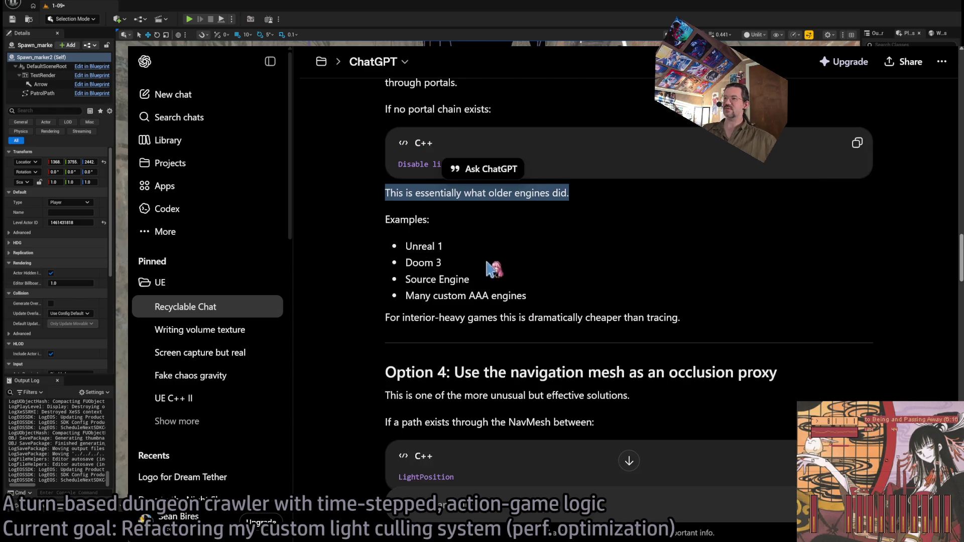
pyautogui.scroll(-3, 477, 314)
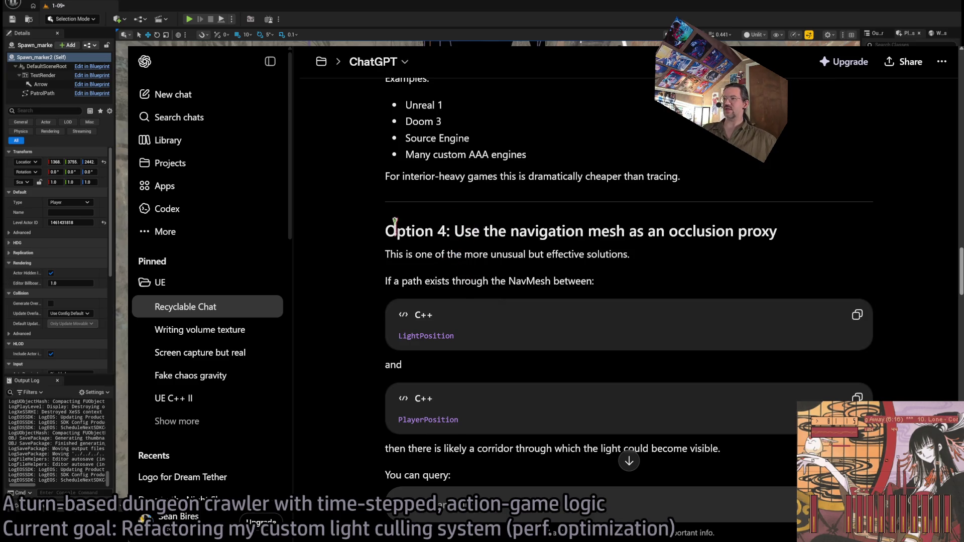
# Highlight Option 5's conservative hierarchical tracing heading and steps down to the cardinal directions line.
pyautogui.scroll(-10, 395, 221)
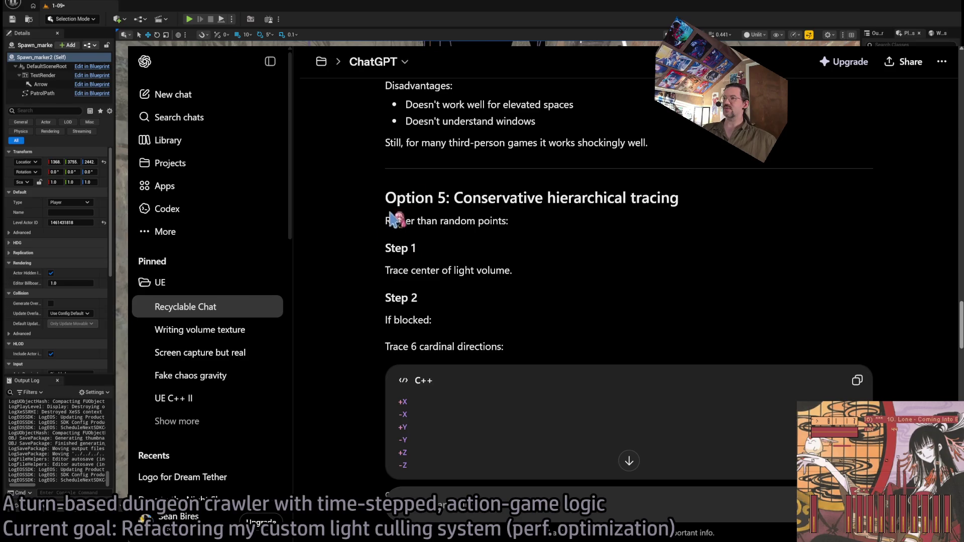
pyautogui.moveTo(394, 197); pyautogui.dragTo(551, 344)
pyautogui.click(490, 304)
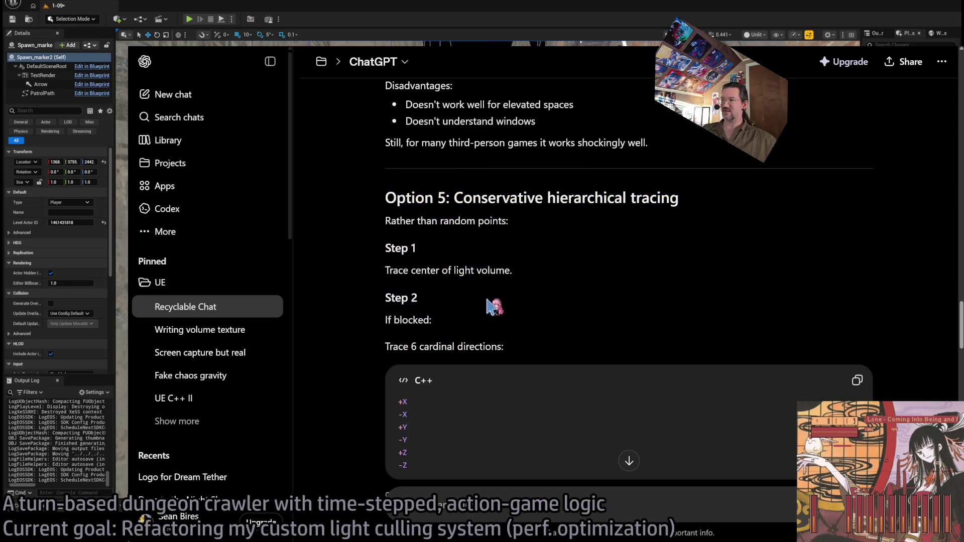
pyautogui.moveTo(392, 197)
pyautogui.mouseDown()
pyautogui.moveTo(437, 198)
pyautogui.moveTo(550, 351)
pyautogui.mouseUp()
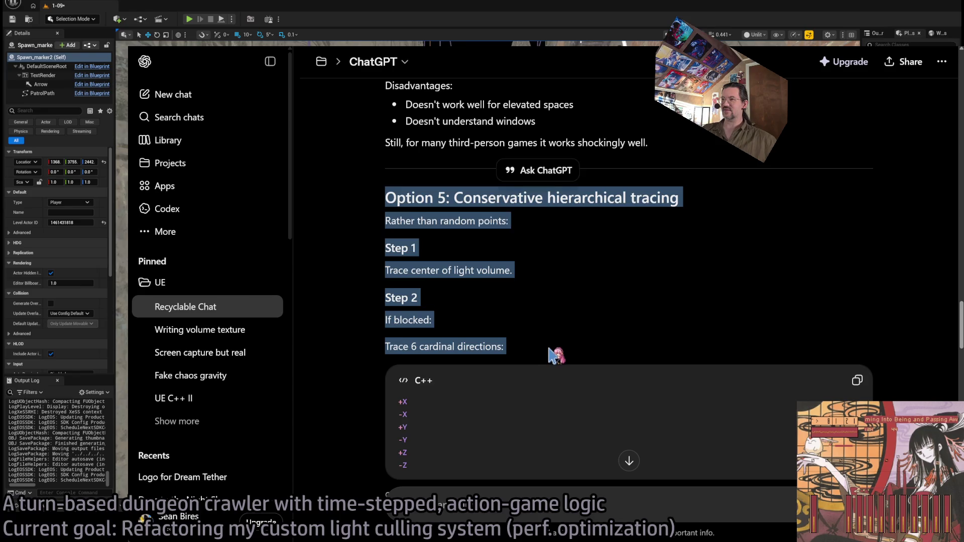
pyautogui.doubleClick(482, 198)
pyautogui.moveTo(482, 198)
pyautogui.mouseDown()
pyautogui.moveTo(535, 358)
pyautogui.moveTo(374, 198)
pyautogui.mouseUp()
pyautogui.click(538, 357)
pyautogui.click(369, 198)
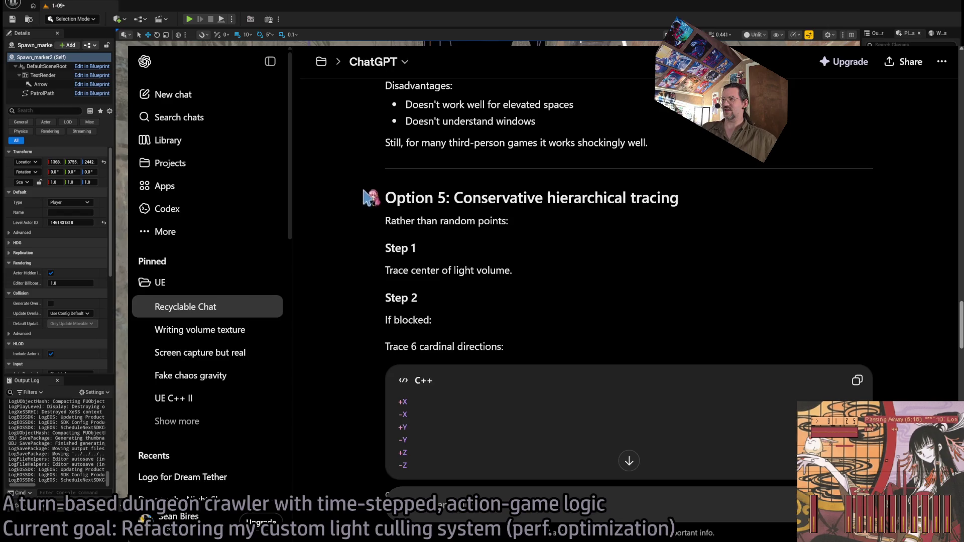
# Reselect the Option 5 passage from its heading through the cardinal directions line.
pyautogui.tripleClick(392, 198)
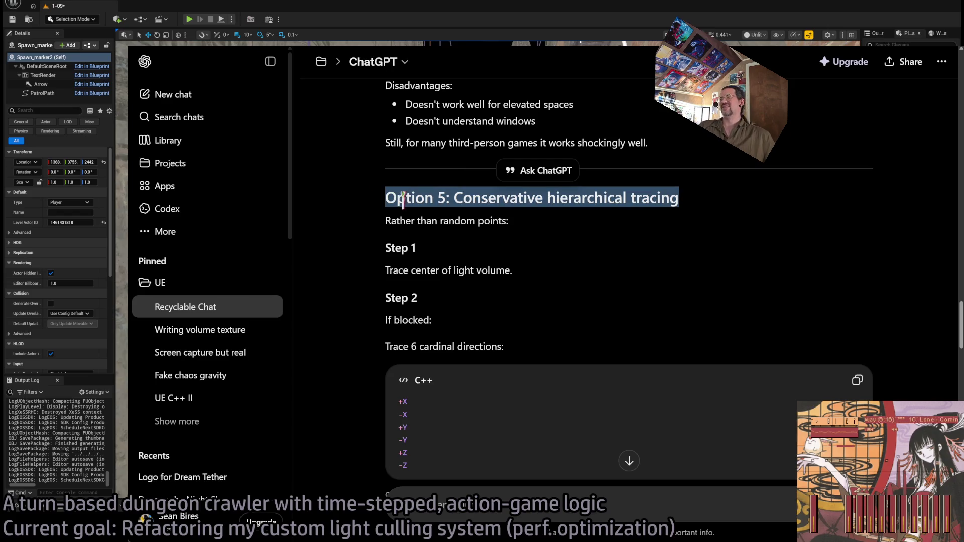
pyautogui.moveTo(402, 198)
pyautogui.mouseDown()
pyautogui.moveTo(497, 301)
pyautogui.moveTo(507, 349)
pyautogui.mouseUp()
pyautogui.click(432, 188)
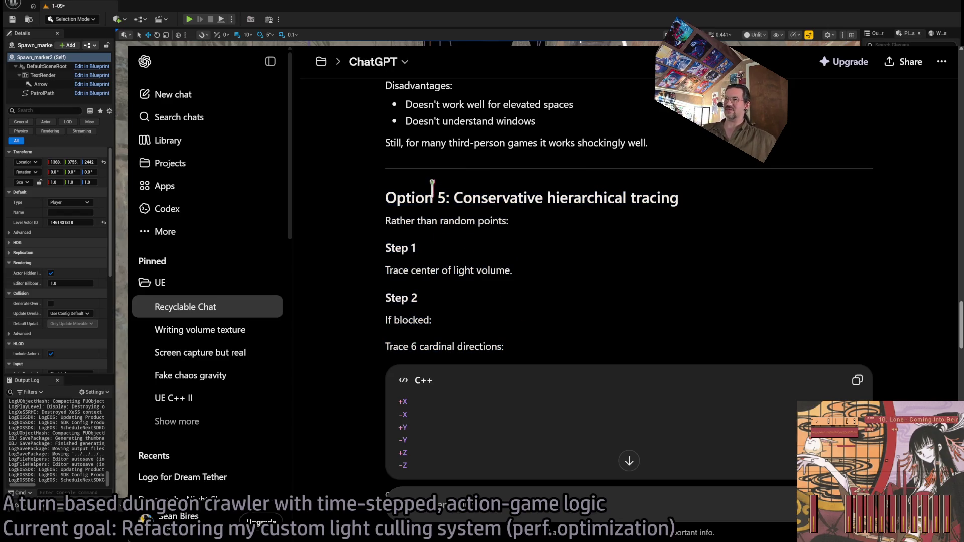
pyautogui.moveTo(401, 193)
pyautogui.mouseDown()
pyautogui.moveTo(543, 269)
pyautogui.moveTo(583, 357)
pyautogui.mouseUp()
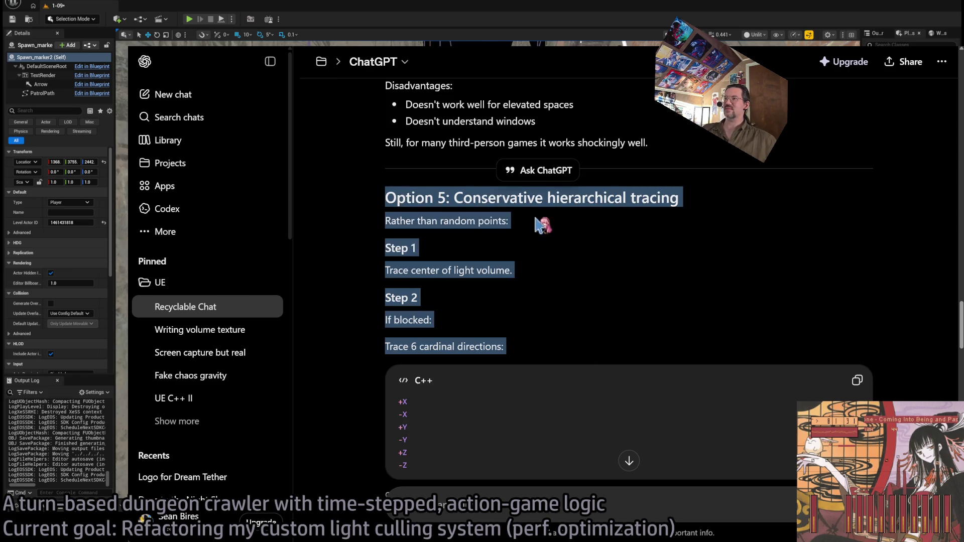
pyautogui.moveTo(490, 198); pyautogui.dragTo(551, 343)
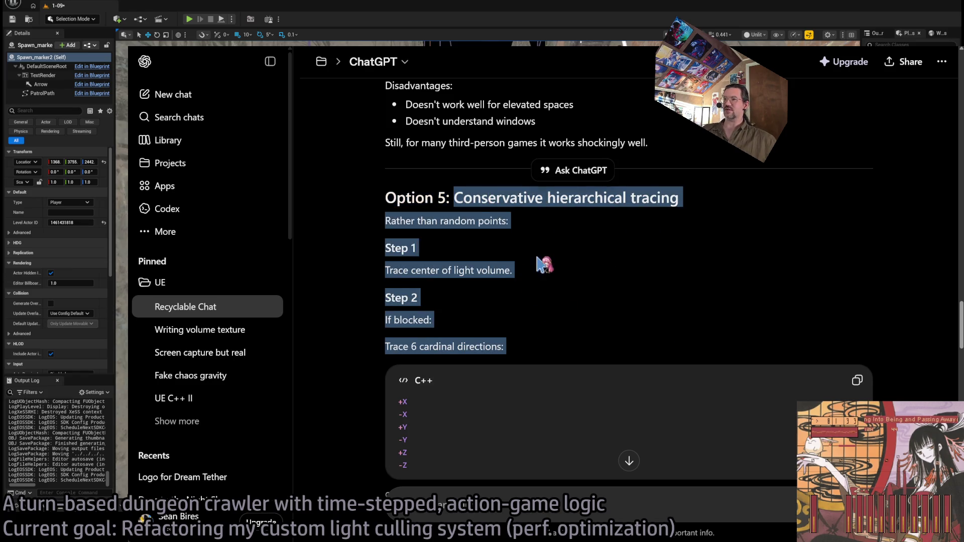
pyautogui.click(402, 221)
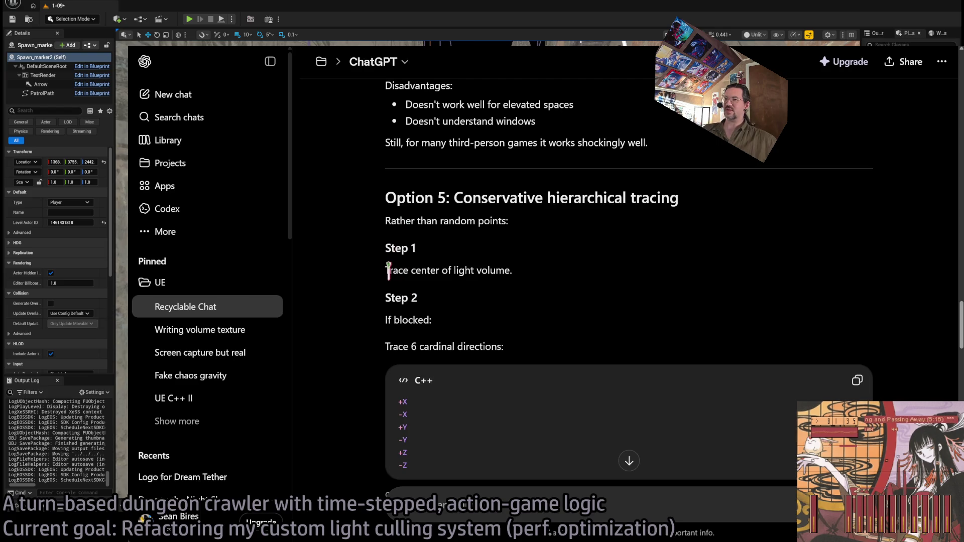
# Read Step 1's light-volume centre trace, the If blocked line, and Step 3's 1, 7 or 31 sample counts.
pyautogui.moveTo(388, 270); pyautogui.dragTo(540, 279)
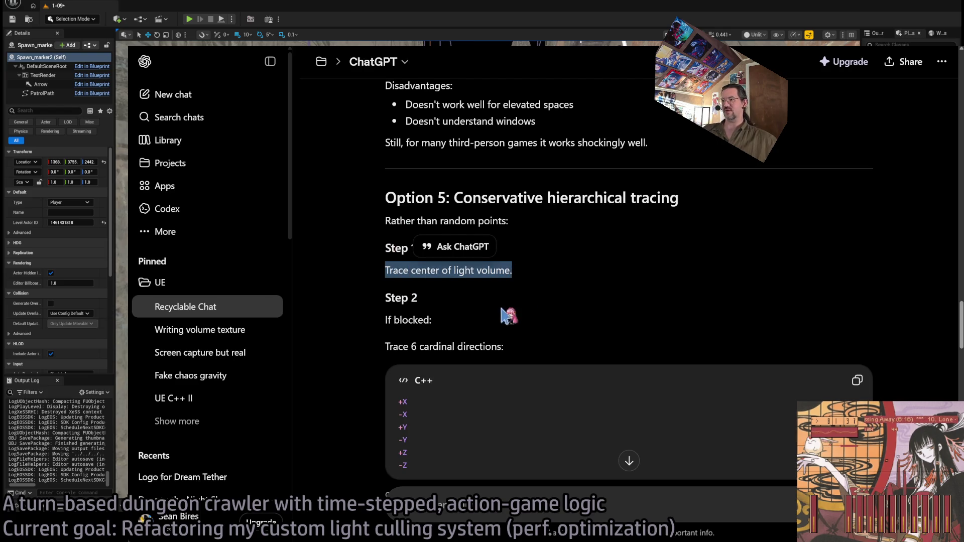
pyautogui.moveTo(388, 320); pyautogui.dragTo(432, 322)
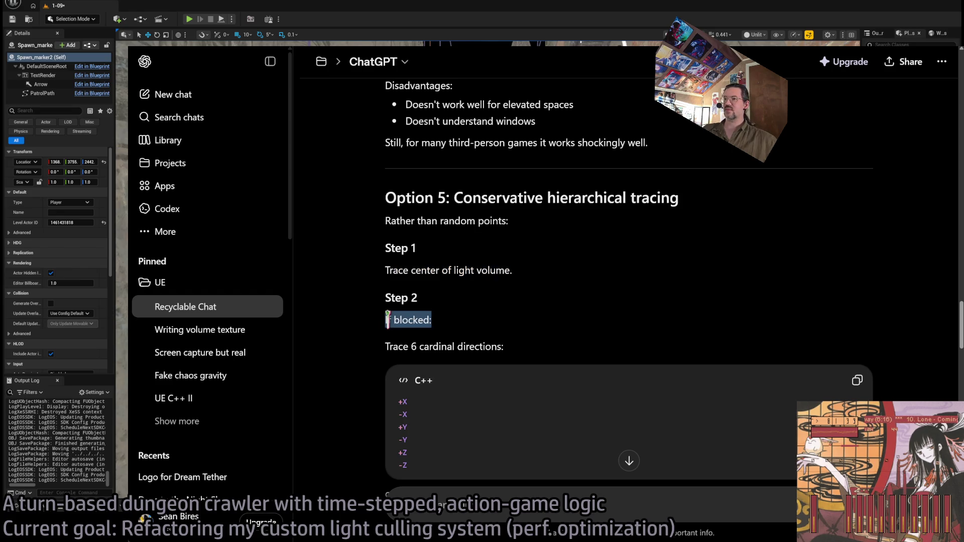
pyautogui.click(458, 329)
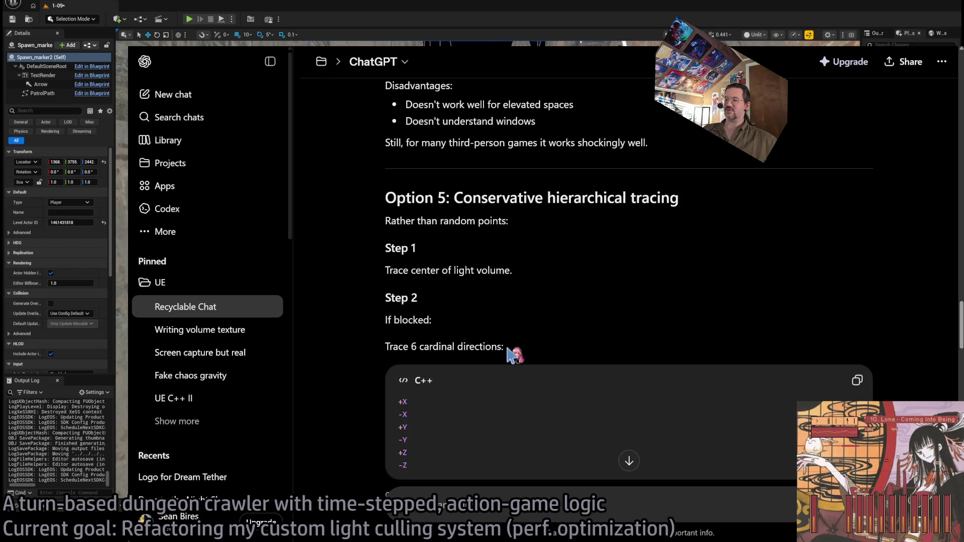
pyautogui.scroll(-4, 508, 350)
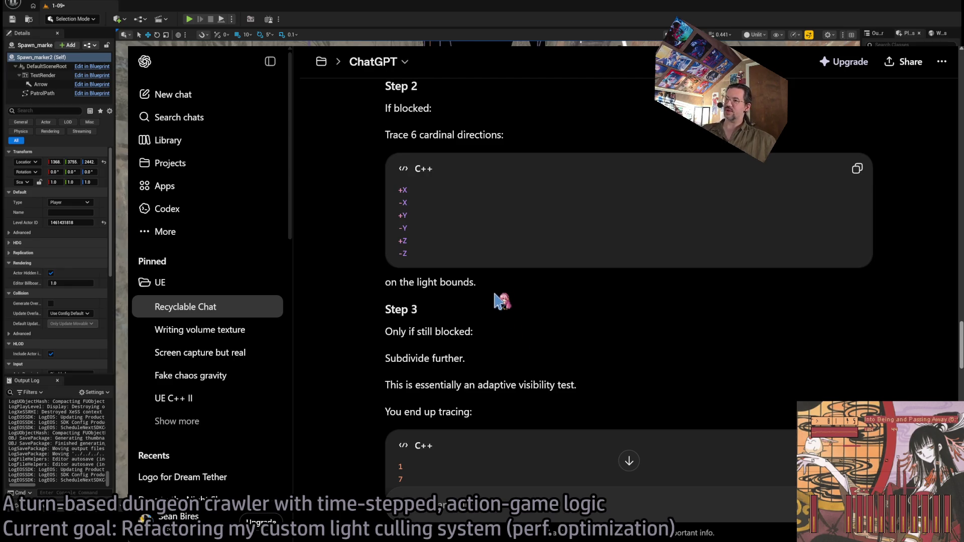
pyautogui.scroll(-1, 496, 297)
pyautogui.moveTo(550, 261); pyautogui.dragTo(574, 345)
pyautogui.click(574, 345)
pyautogui.scroll(-1, 570, 334)
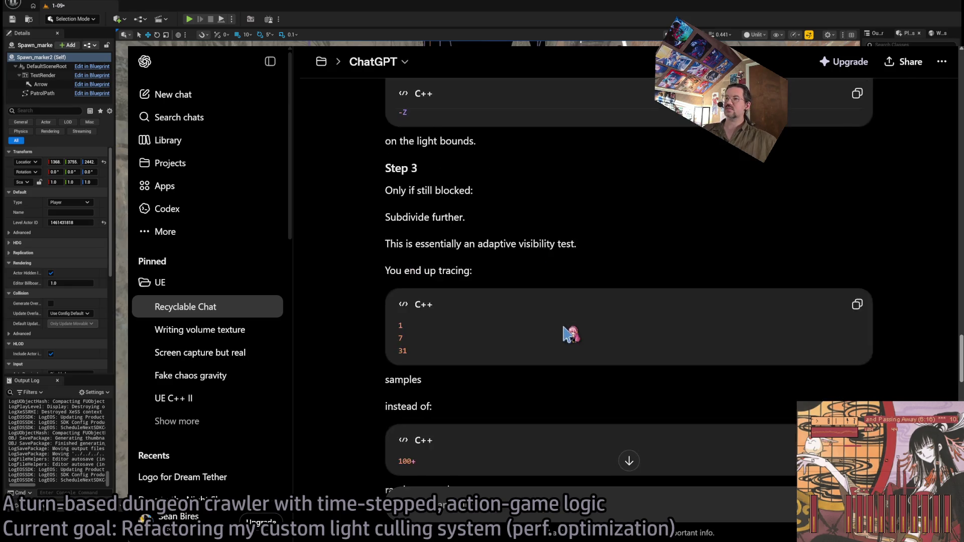
pyautogui.scroll(-7, 571, 333)
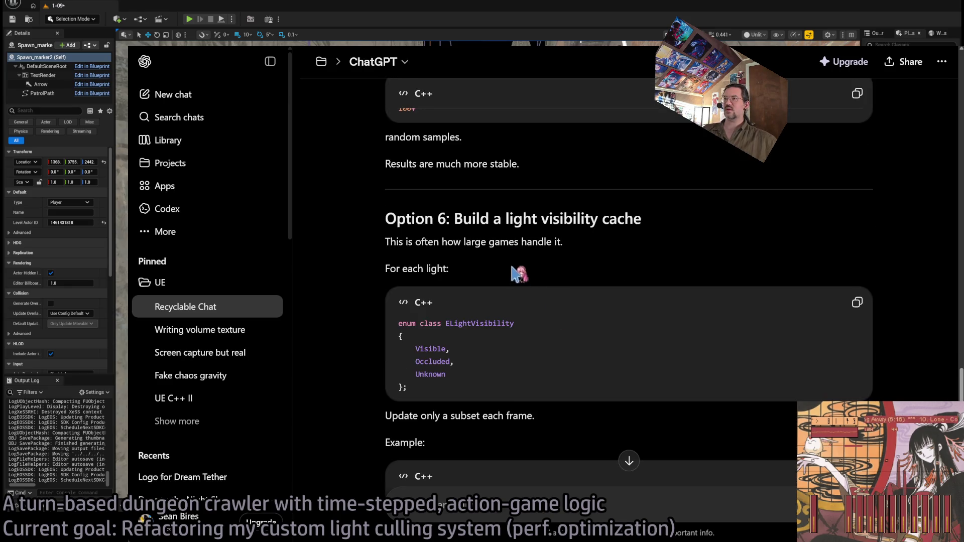
# Revisit Option 5's Step 3 six-direction trace on the light bounds.
pyautogui.scroll(10, 522, 276)
pyautogui.moveTo(591, 420); pyautogui.dragTo(506, 276)
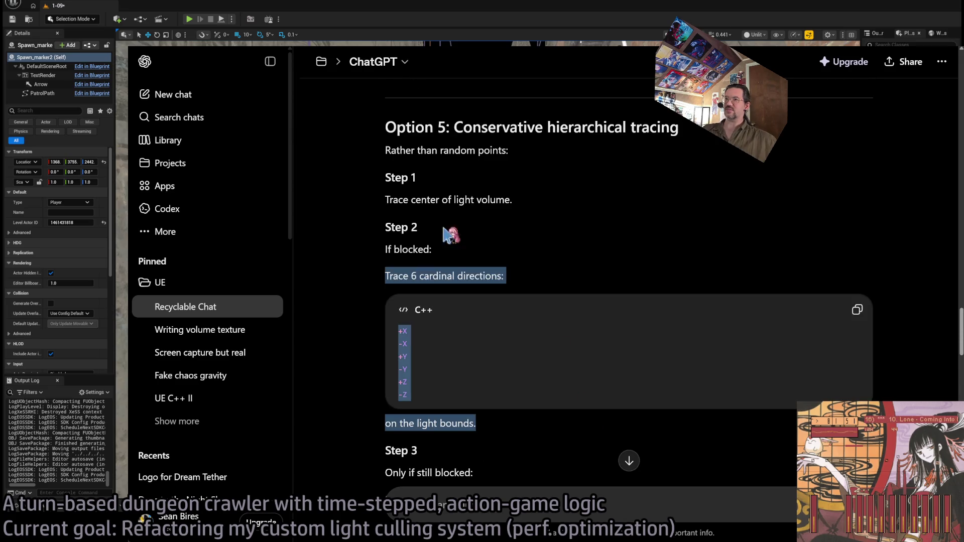
pyautogui.moveTo(450, 234)
pyautogui.mouseDown()
pyautogui.moveTo(388, 139)
pyautogui.moveTo(435, 129)
pyautogui.moveTo(521, 424)
pyautogui.moveTo(422, 452)
pyautogui.mouseUp()
pyautogui.scroll(-4, 549, 376)
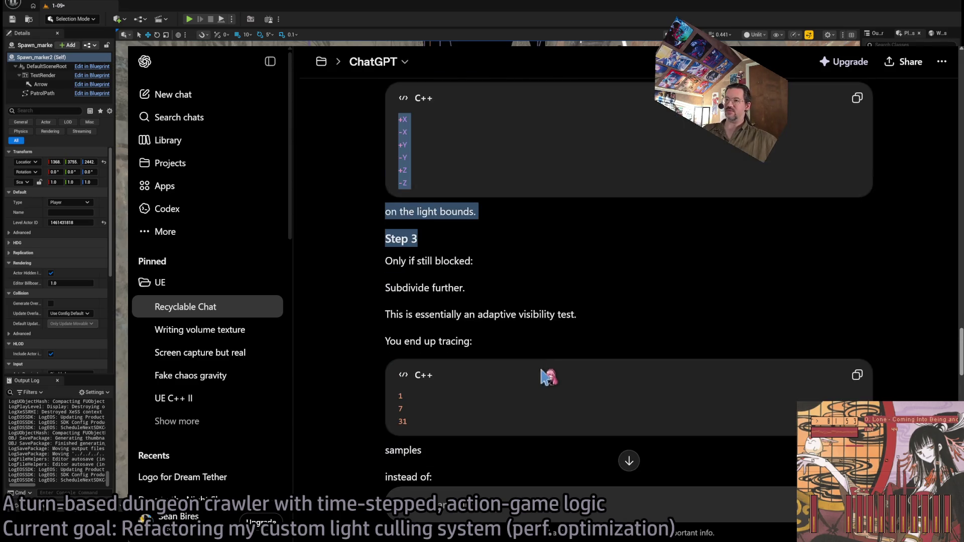
pyautogui.click(549, 299)
pyautogui.scroll(-7, 537, 289)
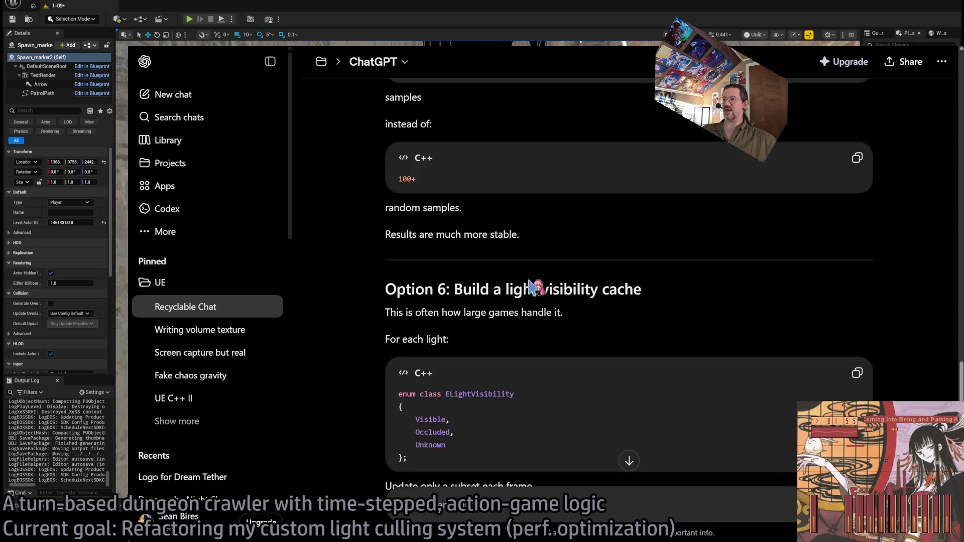
pyautogui.scroll(-1, 429, 279)
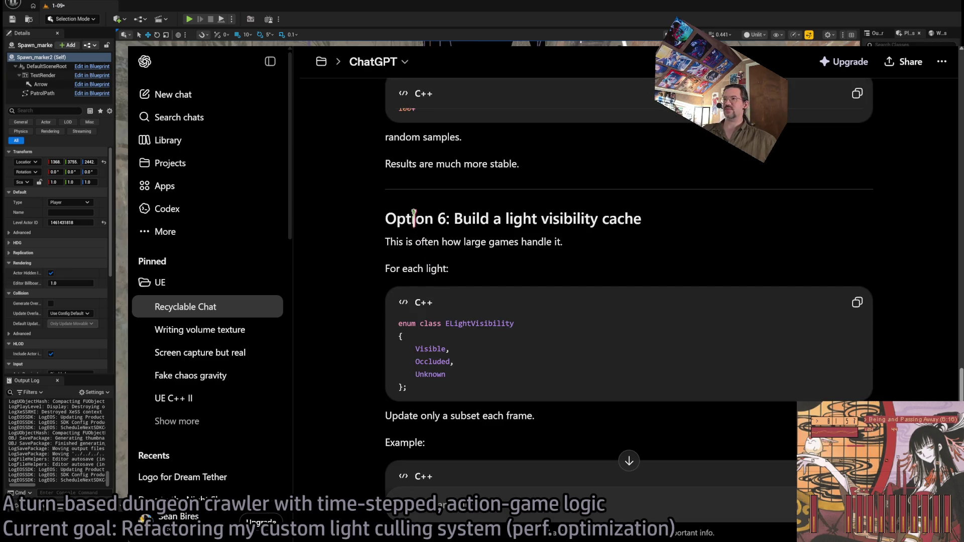
# Read Option 6's light visibility cache: Visible/Occluded/Unknown states and per-frame subset updates, down to Option 7.
pyautogui.moveTo(465, 219)
pyautogui.mouseDown()
pyautogui.moveTo(605, 220)
pyautogui.moveTo(563, 242)
pyautogui.mouseUp()
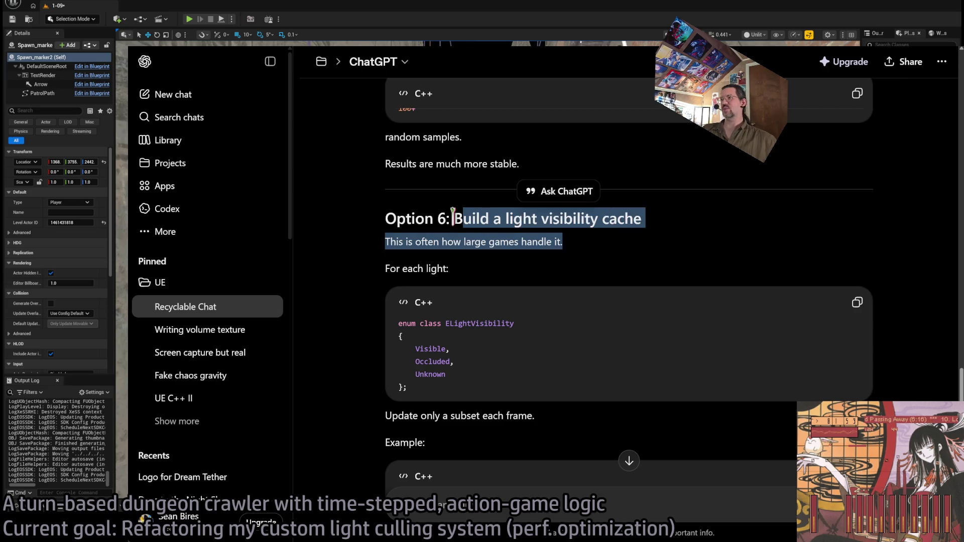
pyautogui.click(512, 244)
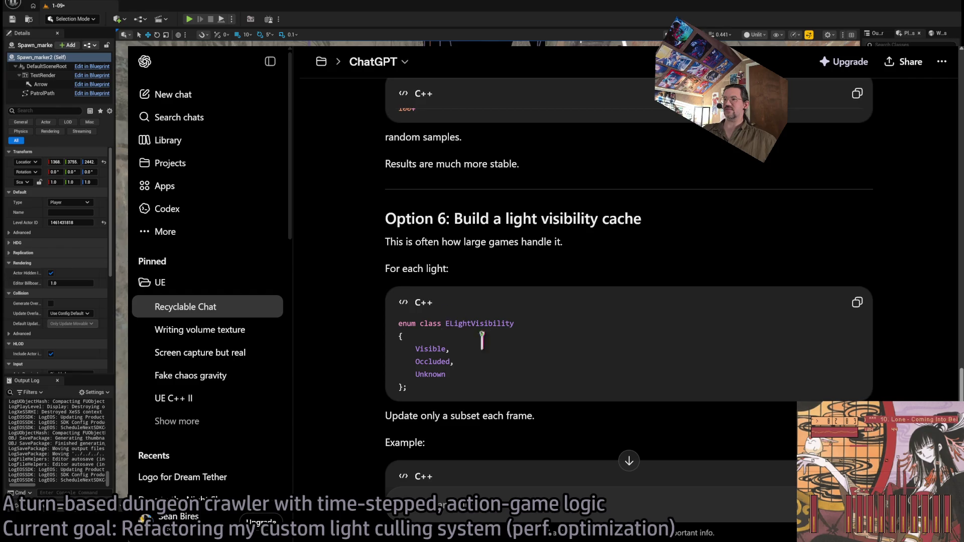
pyautogui.moveTo(419, 348); pyautogui.dragTo(447, 376)
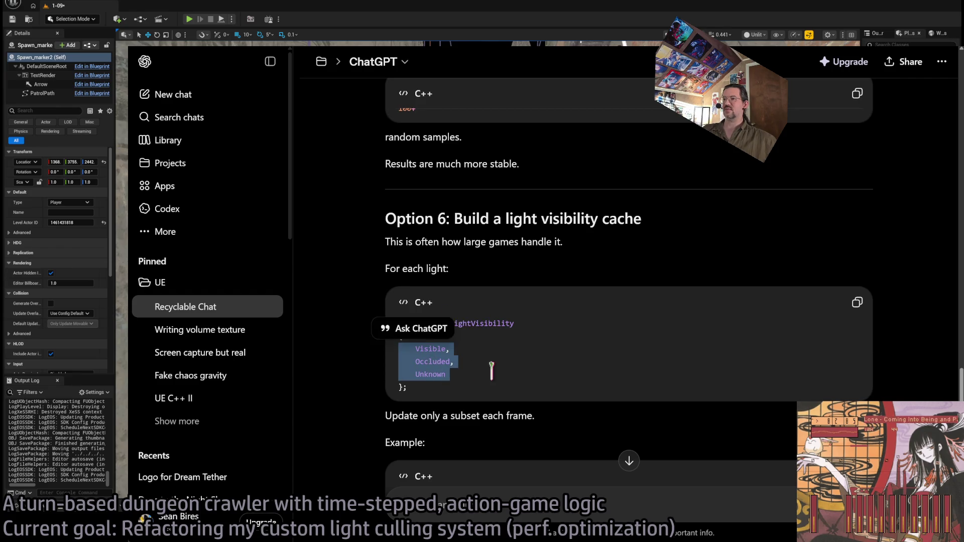
pyautogui.click(466, 376)
pyautogui.scroll(-3, 460, 357)
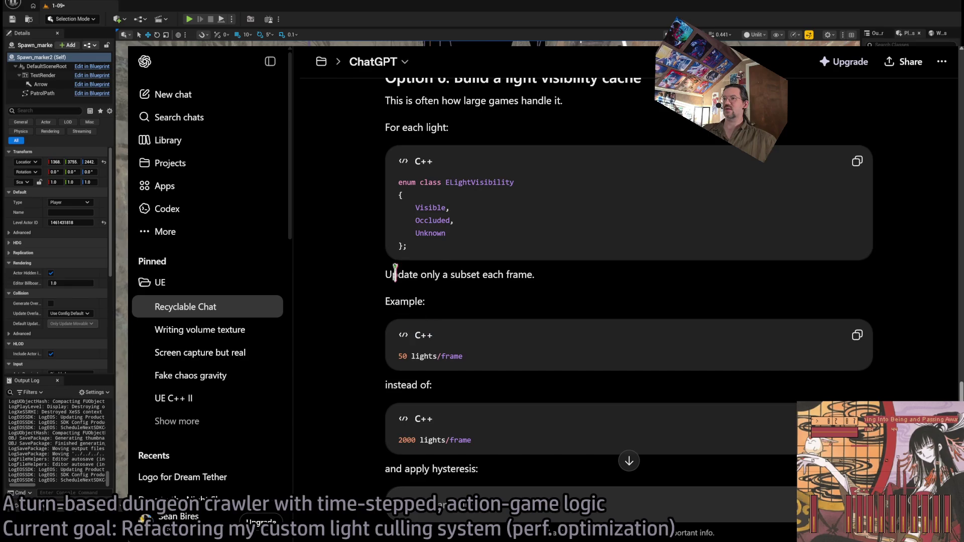
pyautogui.moveTo(395, 274)
pyautogui.mouseDown()
pyautogui.moveTo(535, 276)
pyautogui.moveTo(564, 288)
pyautogui.mouseUp()
pyautogui.click(563, 290)
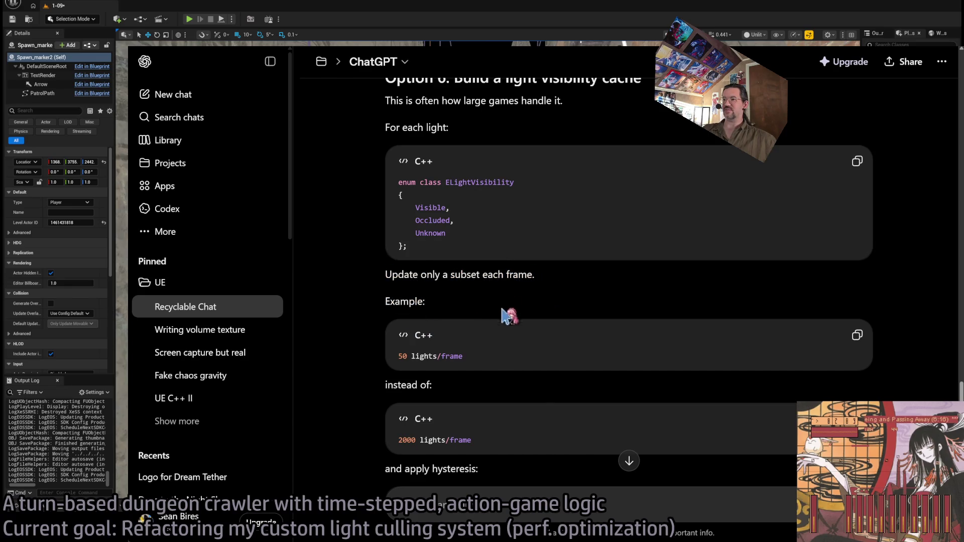
pyautogui.scroll(-2, 502, 311)
pyautogui.scroll(-7, 492, 284)
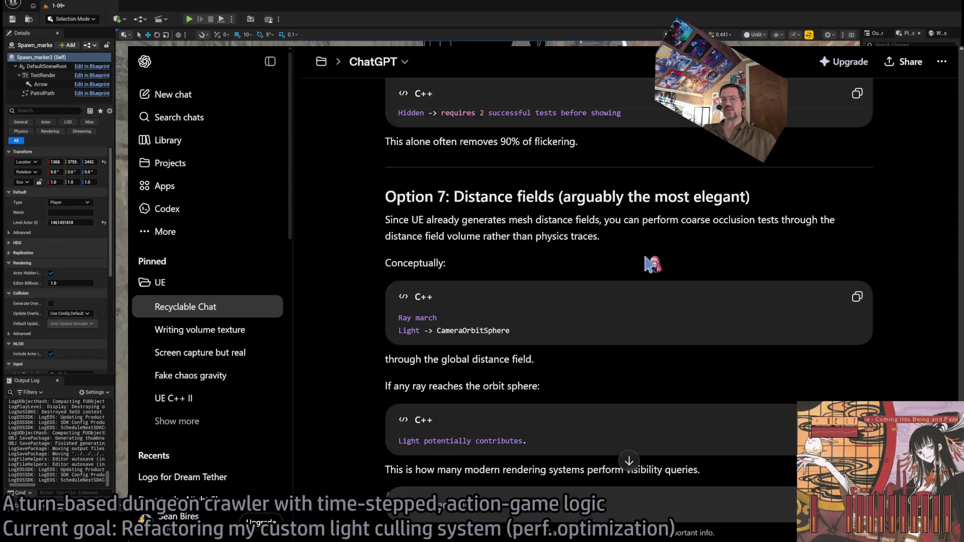
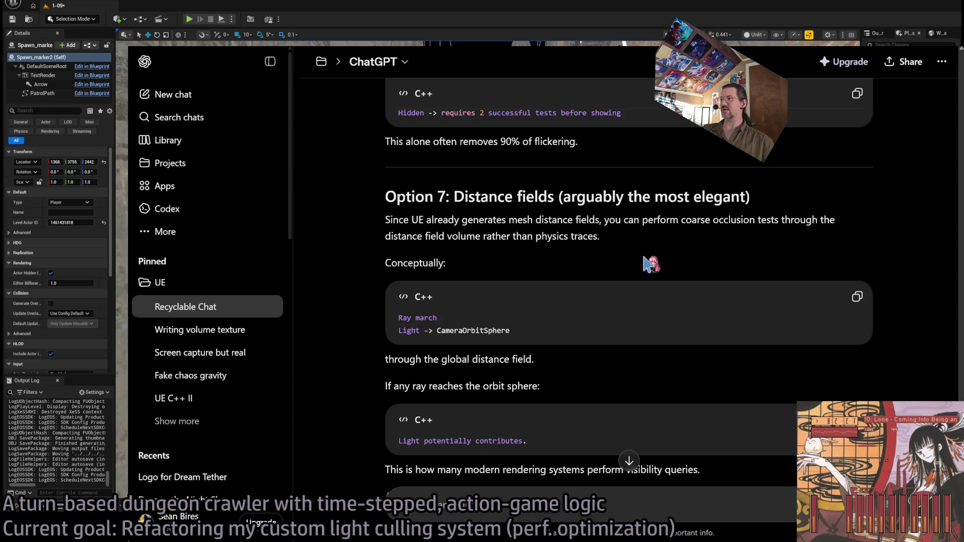
# Read the reply's distance-fields explanation, highlighting key passages and the Advantages/Disadvantage section.
pyautogui.scroll(-1, 499, 236)
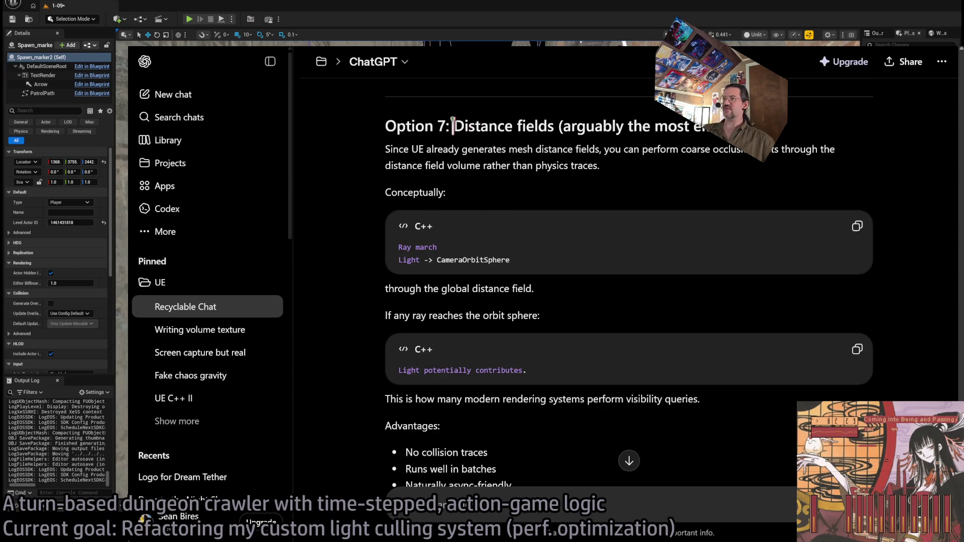
pyautogui.tripleClick(400, 142)
pyautogui.click(644, 182)
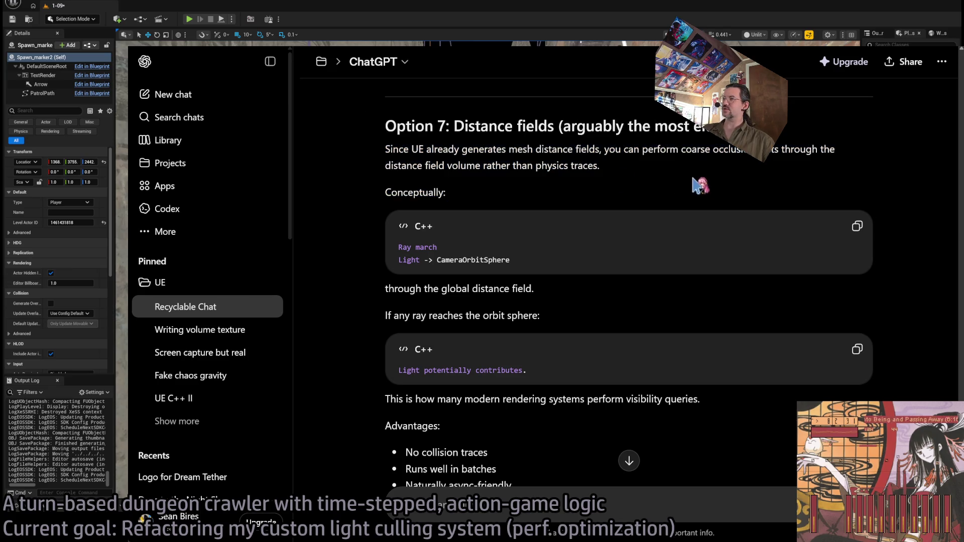
pyautogui.tripleClick(641, 169)
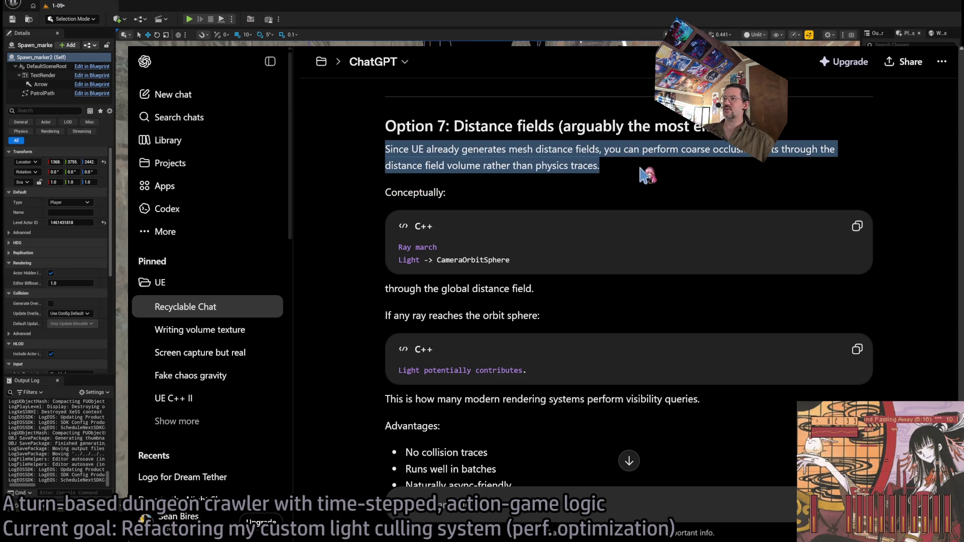
pyautogui.tripleClick(478, 201)
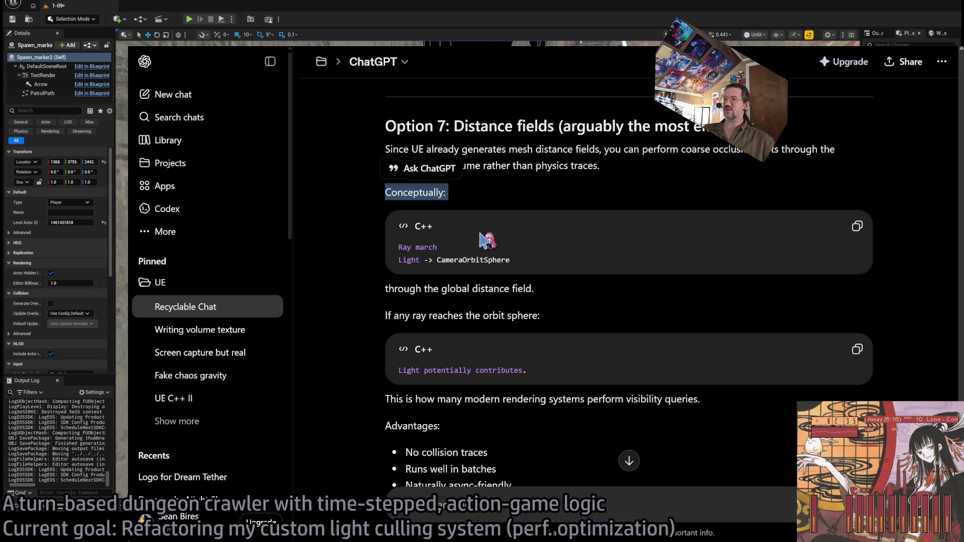
pyautogui.moveTo(412, 259); pyautogui.dragTo(546, 299)
pyautogui.click(546, 298)
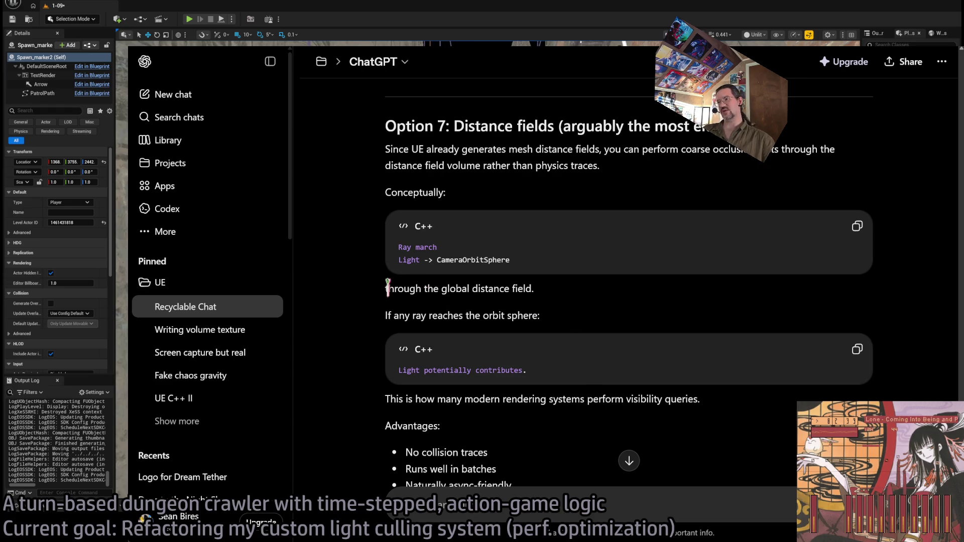
pyautogui.moveTo(385, 289)
pyautogui.mouseDown()
pyautogui.moveTo(497, 297)
pyautogui.moveTo(582, 319)
pyautogui.mouseUp()
pyautogui.click(572, 321)
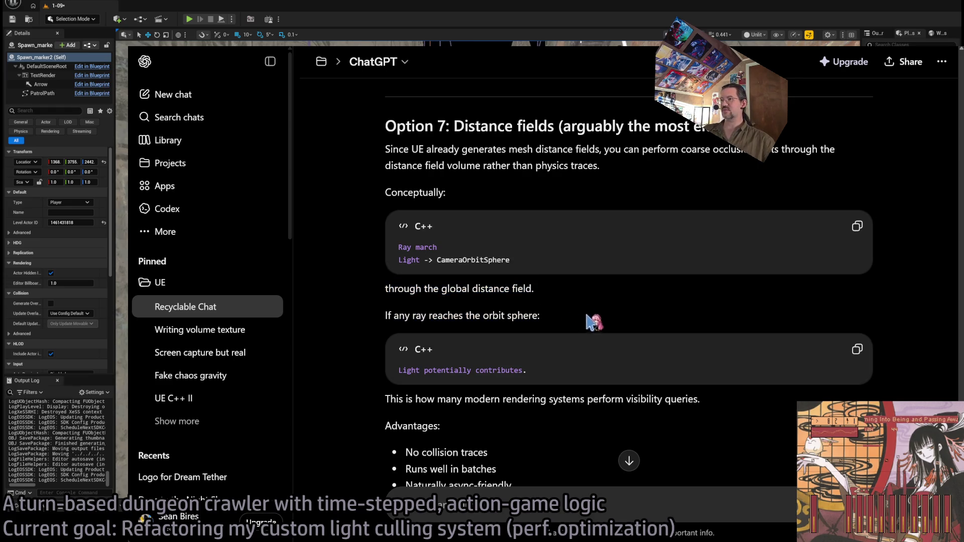
pyautogui.scroll(-2, 520, 306)
pyautogui.moveTo(400, 326)
pyautogui.mouseDown()
pyautogui.moveTo(477, 381)
pyautogui.moveTo(529, 309)
pyautogui.moveTo(551, 325)
pyautogui.mouseUp()
pyautogui.scroll(-3, 503, 347)
pyautogui.click(557, 317)
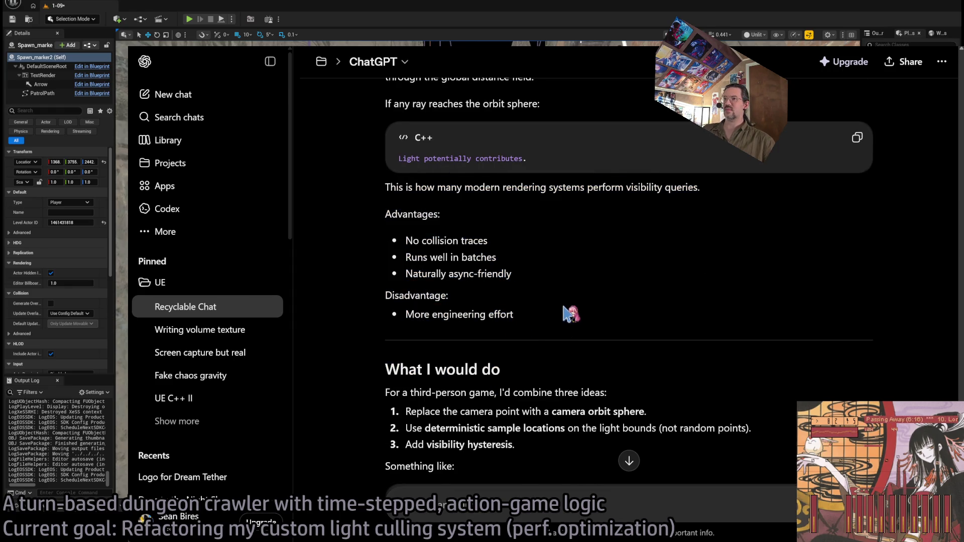
# Continue reading down to the three numbered recommendations for smarter light-visibility testing.
pyautogui.scroll(5, 568, 314)
pyautogui.moveTo(380, 200)
pyautogui.mouseDown()
pyautogui.moveTo(452, 211)
pyautogui.moveTo(542, 317)
pyautogui.moveTo(527, 287)
pyautogui.moveTo(408, 291)
pyautogui.mouseUp()
pyautogui.scroll(-2, 397, 301)
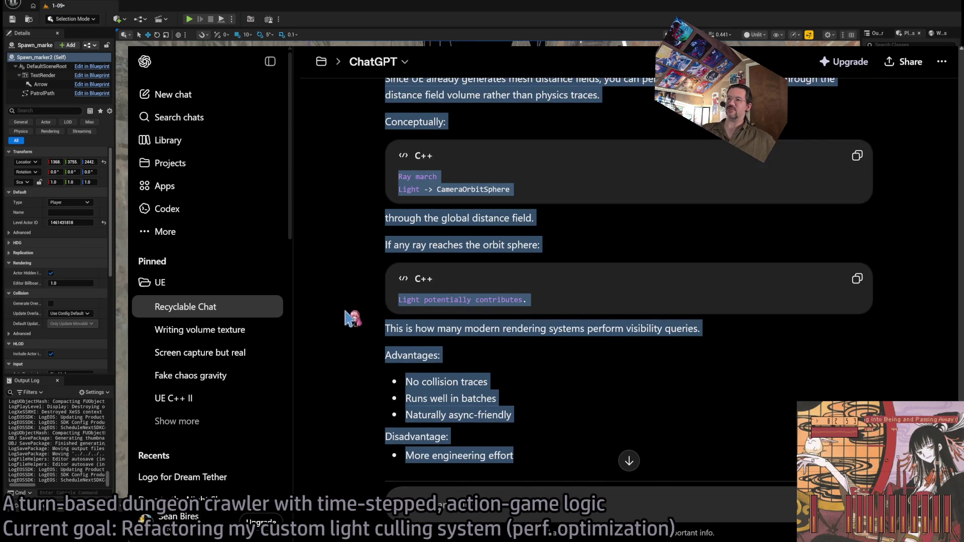
pyautogui.scroll(-2, 346, 322)
pyautogui.scroll(2, 347, 311)
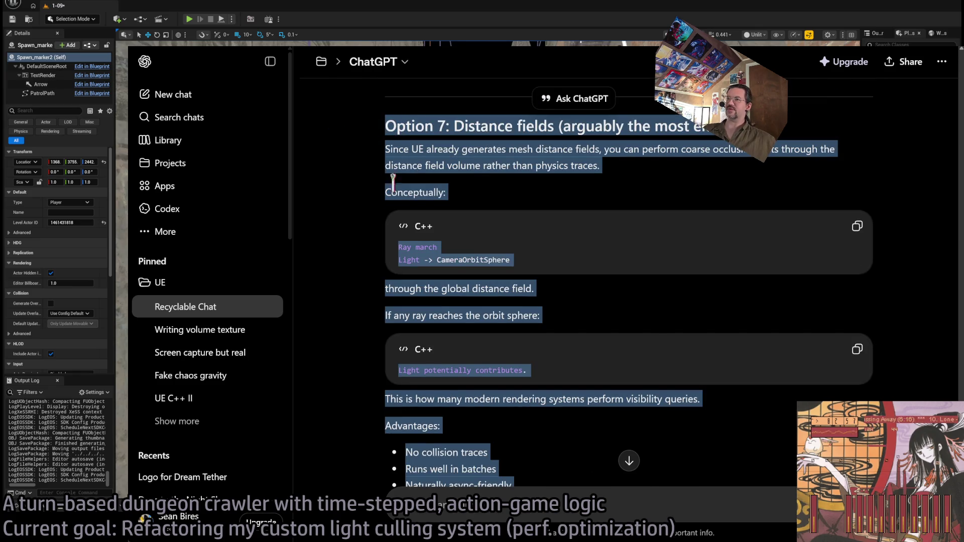
pyautogui.scroll(-4, 628, 309)
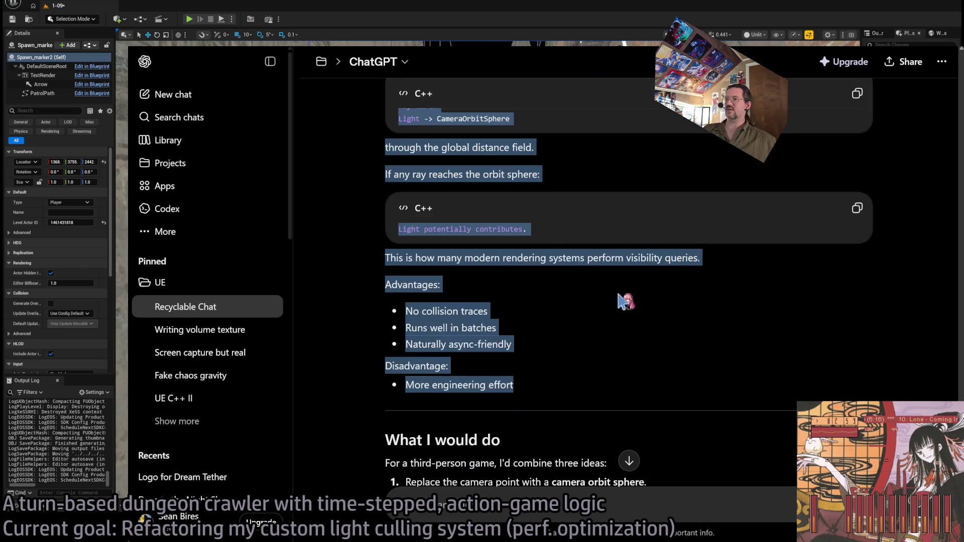
pyautogui.scroll(-1, 609, 307)
pyautogui.moveTo(368, 235); pyautogui.dragTo(542, 326)
pyautogui.click(542, 327)
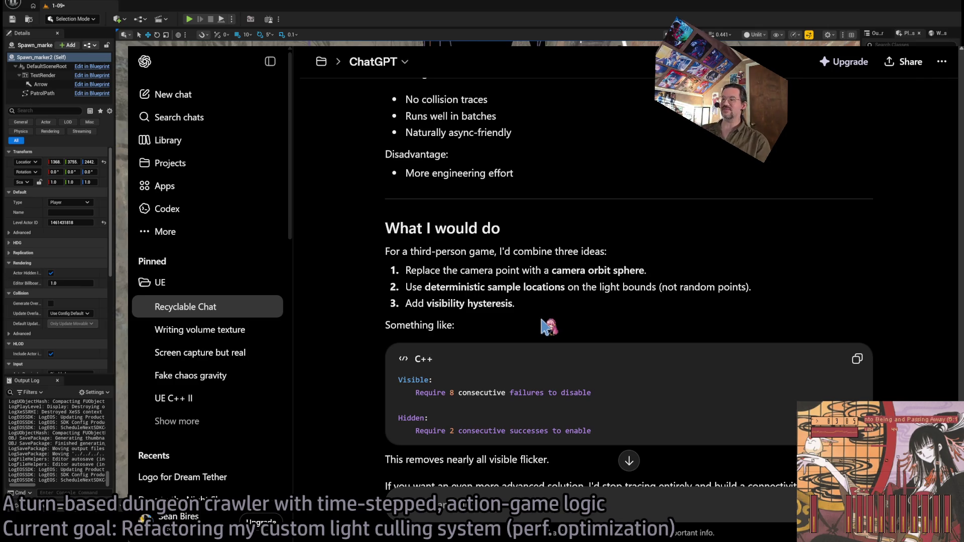
pyautogui.moveTo(384, 251); pyautogui.dragTo(521, 323)
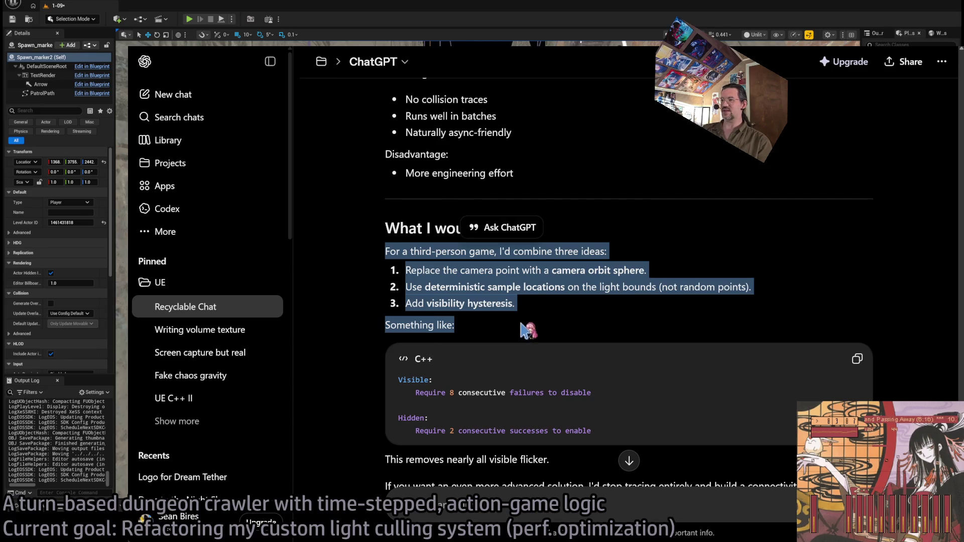
pyautogui.click(522, 330)
pyautogui.scroll(-1, 491, 300)
pyautogui.moveTo(394, 180)
pyautogui.mouseDown()
pyautogui.moveTo(550, 240)
pyautogui.moveTo(370, 181)
pyautogui.moveTo(408, 217)
pyautogui.moveTo(384, 206)
pyautogui.moveTo(382, 191)
pyautogui.moveTo(390, 219)
pyautogui.moveTo(382, 183)
pyautogui.mouseUp()
pyautogui.click(482, 261)
pyautogui.scroll(-4, 482, 261)
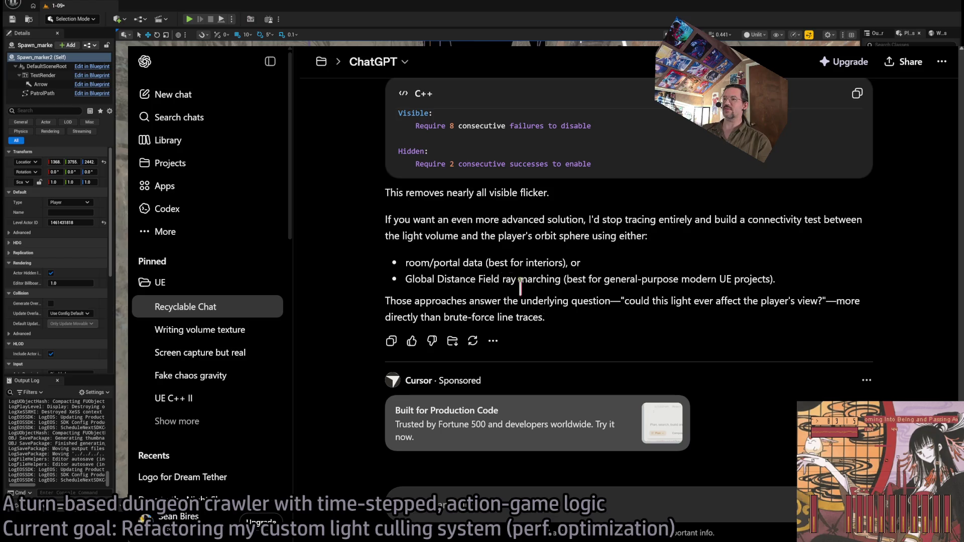
pyautogui.scroll(20, 597, 354)
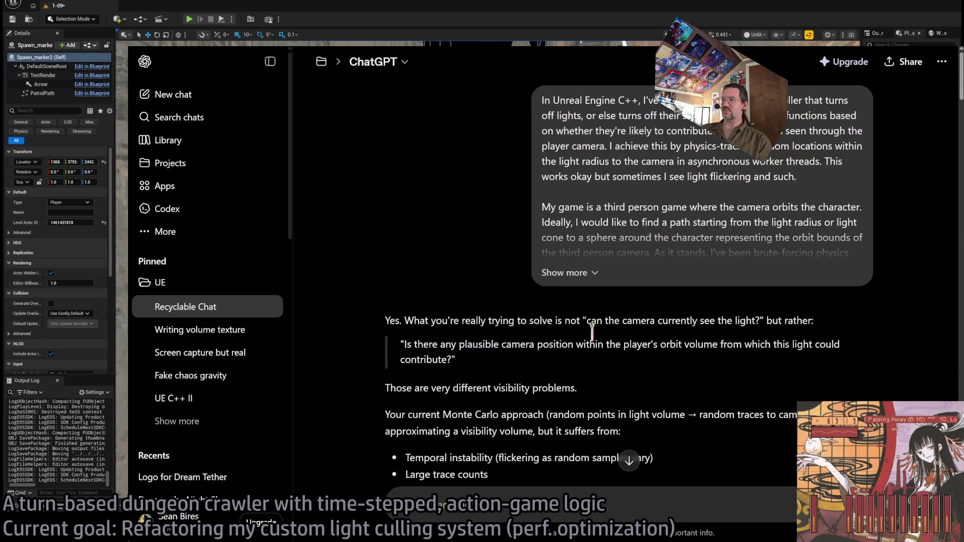
# Expand the original light-culling question and copy its full text.
pyautogui.click(569, 273)
pyautogui.moveTo(598, 284)
pyautogui.mouseDown()
pyautogui.moveTo(542, 98)
pyautogui.moveTo(596, 285)
pyautogui.mouseUp()
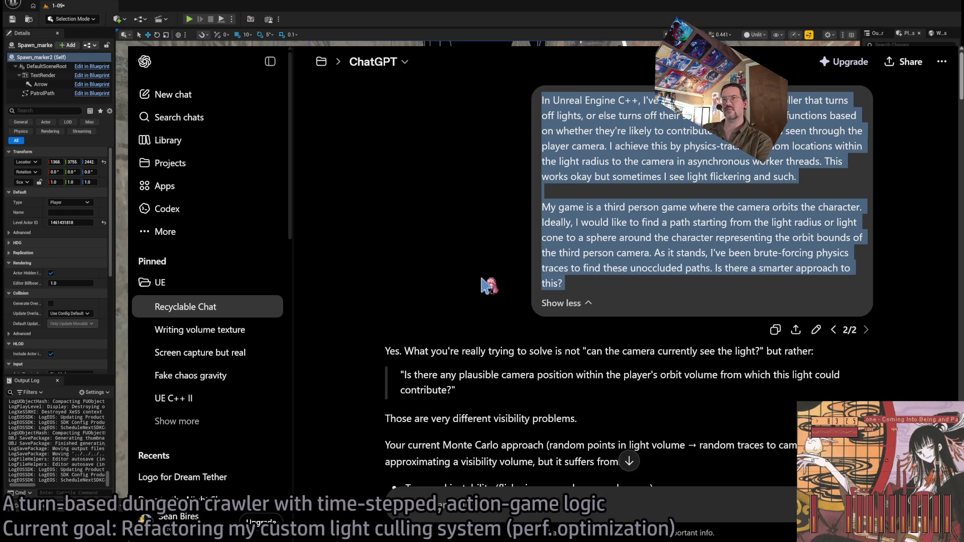
pyautogui.hotkey('alt', 'Tab')
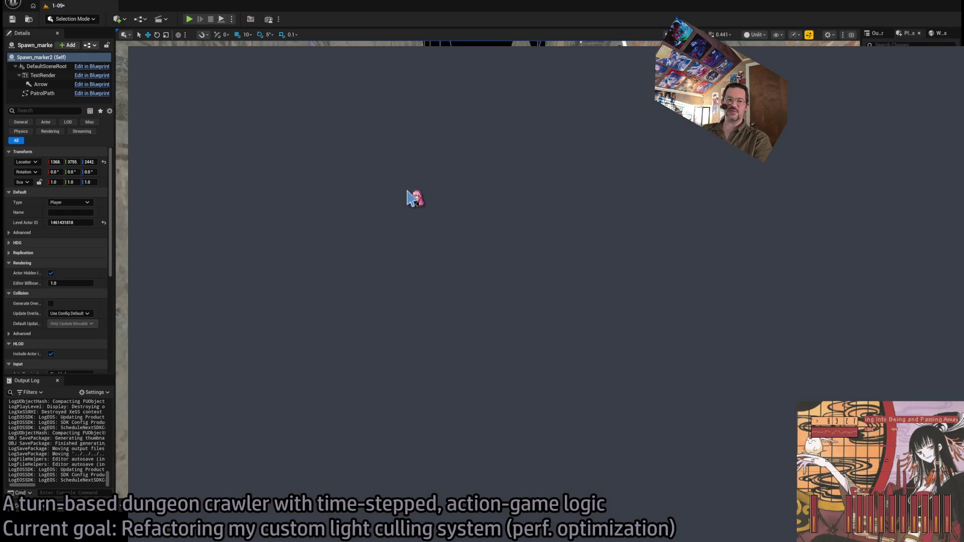
# Navigate to the Gemini chat page from the Google search box.
pyautogui.click(406, 183)
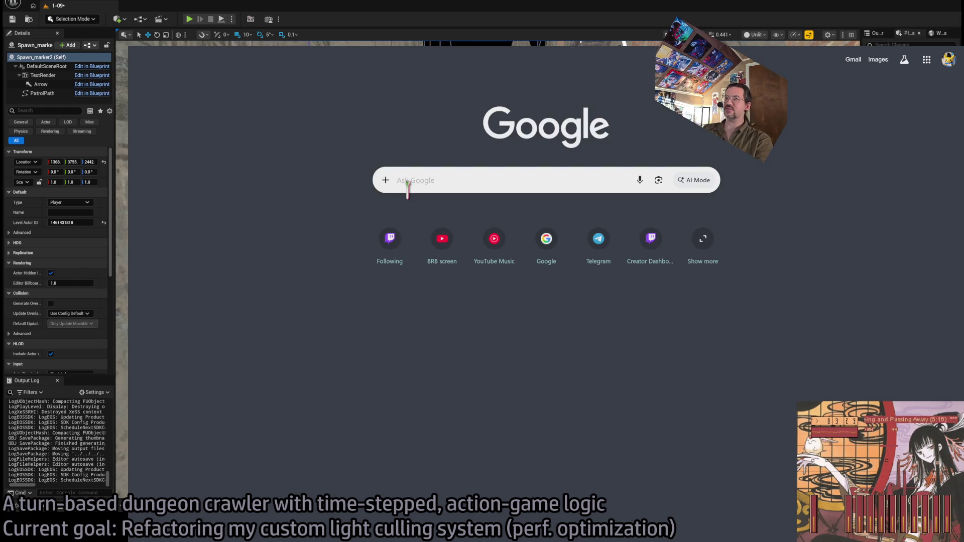
pyautogui.click(407, 182)
pyautogui.press('Down')
pyautogui.press('Return')
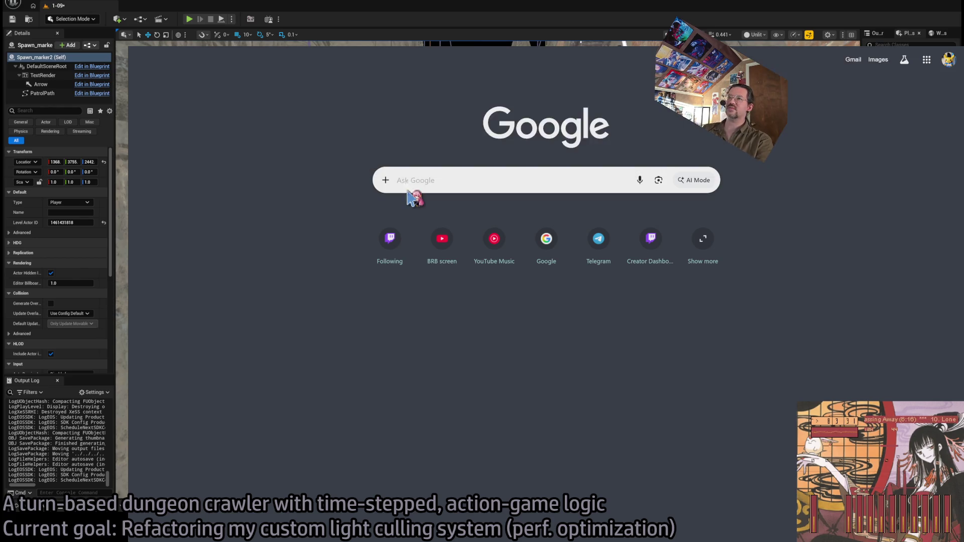
# Paste the light-culling question, switch to the 3.1 Pro model, and send it.
pyautogui.hotkey('ctrl', 'v')
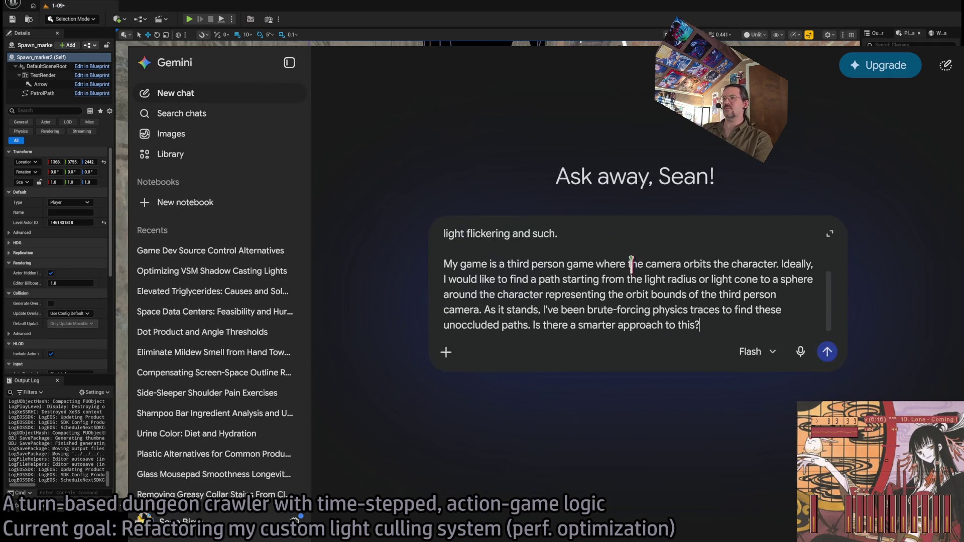
pyautogui.click(750, 353)
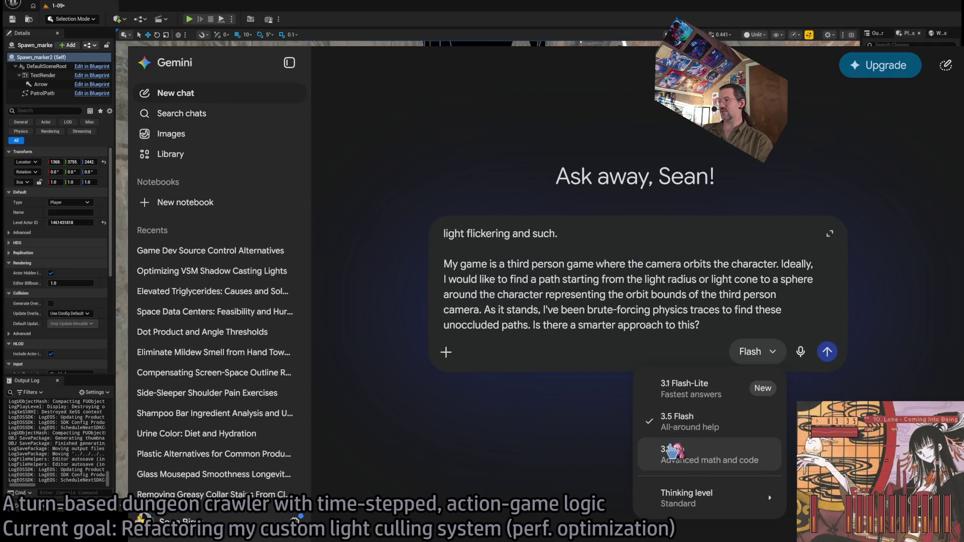
pyautogui.click(688, 457)
pyautogui.click(827, 352)
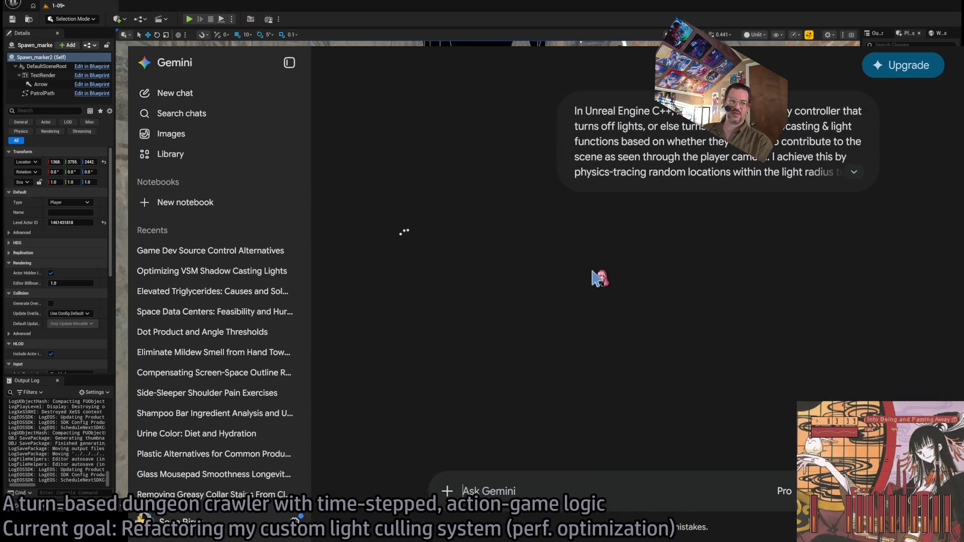
# Collapse the chat history and read Gemini's streaming answer on hysteresis smoothing and swept volumes.
pyautogui.click(289, 62)
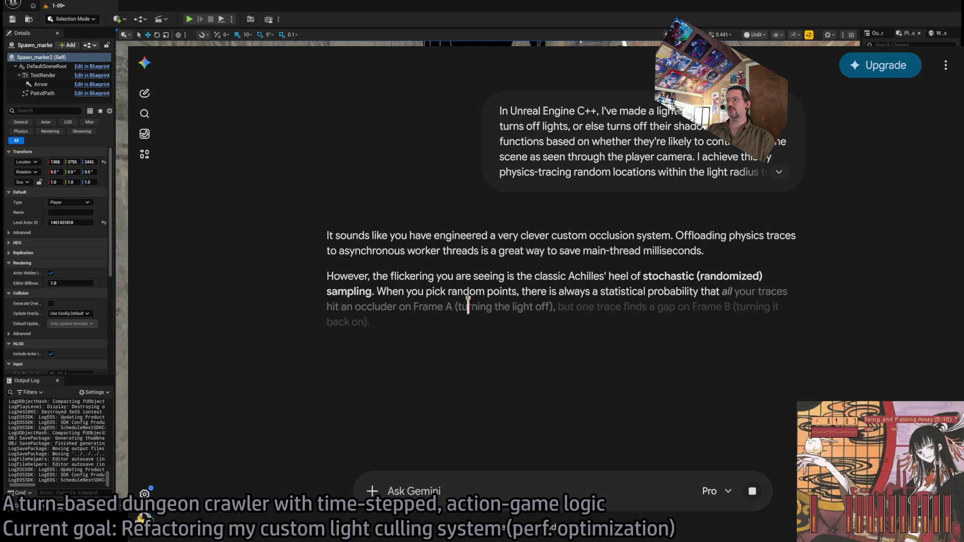
pyautogui.scroll(-1, 404, 297)
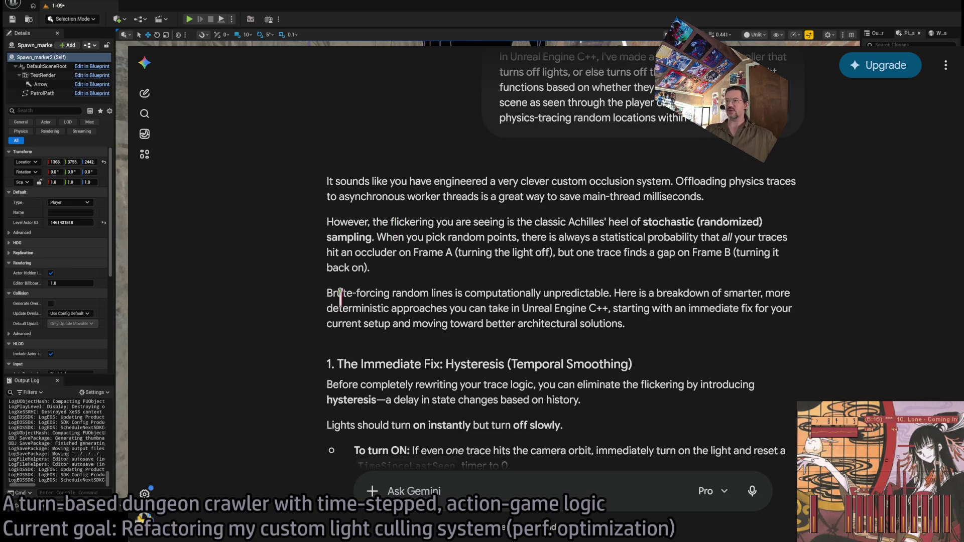
pyautogui.moveTo(340, 297)
pyautogui.mouseDown()
pyautogui.moveTo(577, 292)
pyautogui.moveTo(668, 331)
pyautogui.mouseUp()
pyautogui.click(617, 293)
pyautogui.scroll(-3, 653, 327)
pyautogui.click(464, 237)
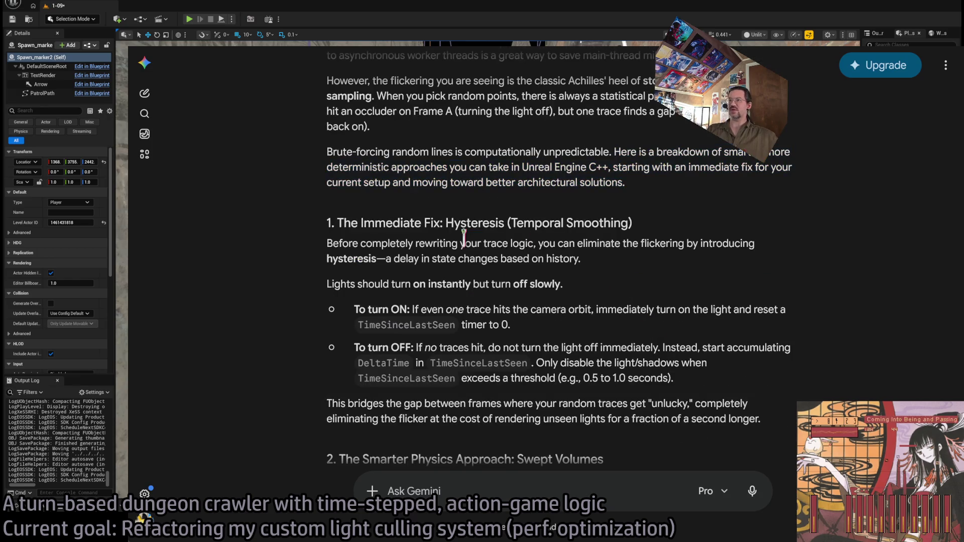
pyautogui.moveTo(467, 227); pyautogui.dragTo(637, 226)
pyautogui.scroll(-4, 635, 281)
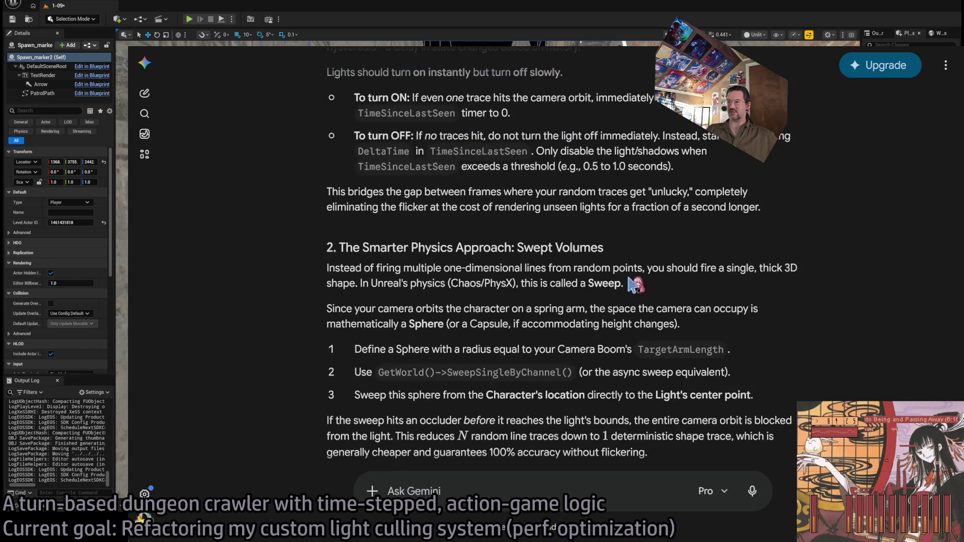
pyautogui.moveTo(350, 247); pyautogui.dragTo(640, 254)
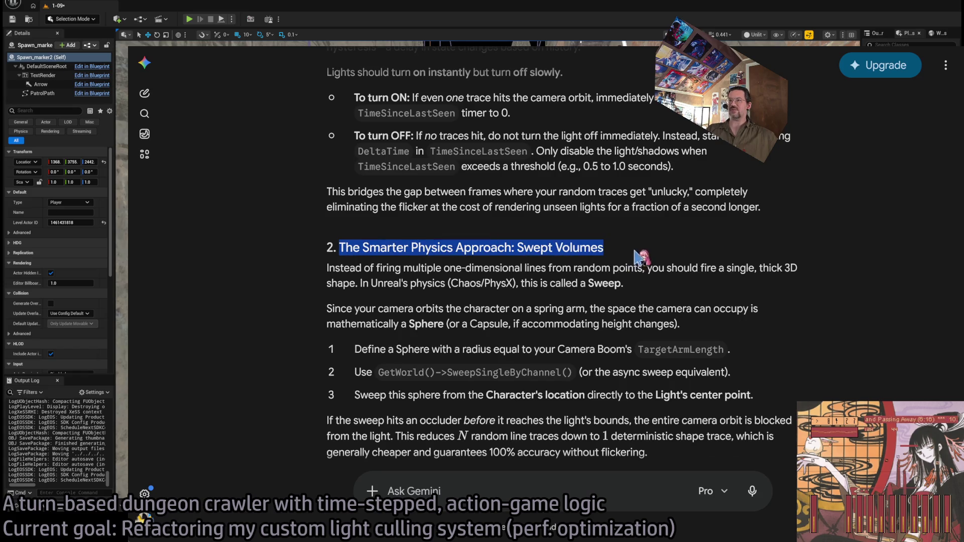
pyautogui.click(378, 274)
pyautogui.scroll(-2, 477, 301)
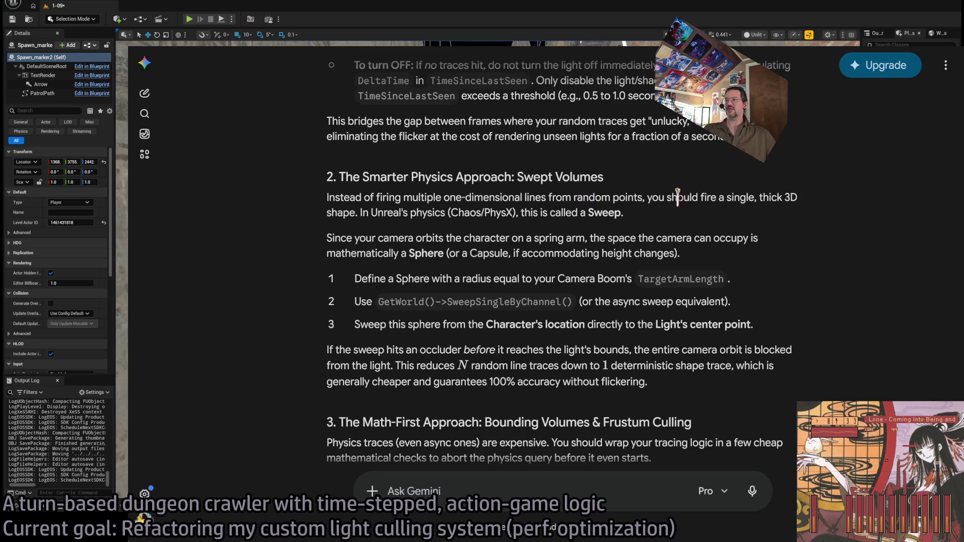
pyautogui.moveTo(647, 197)
pyautogui.mouseDown()
pyautogui.moveTo(660, 224)
pyautogui.moveTo(324, 188)
pyautogui.moveTo(325, 201)
pyautogui.mouseUp()
pyautogui.click(325, 200)
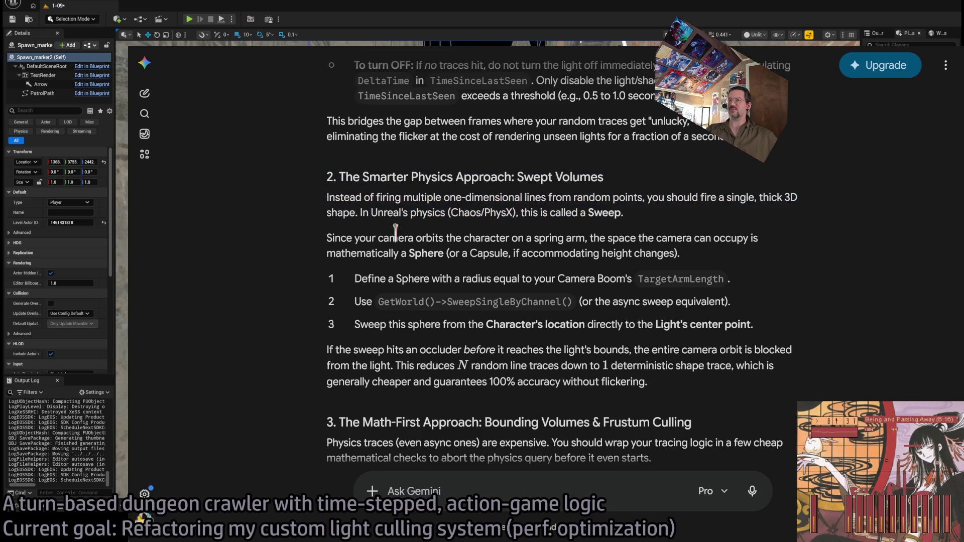
pyautogui.doubleClick(337, 237)
pyautogui.moveTo(336, 237)
pyautogui.mouseDown()
pyautogui.moveTo(482, 254)
pyautogui.moveTo(758, 327)
pyautogui.moveTo(792, 231)
pyautogui.mouseUp()
pyautogui.click(773, 331)
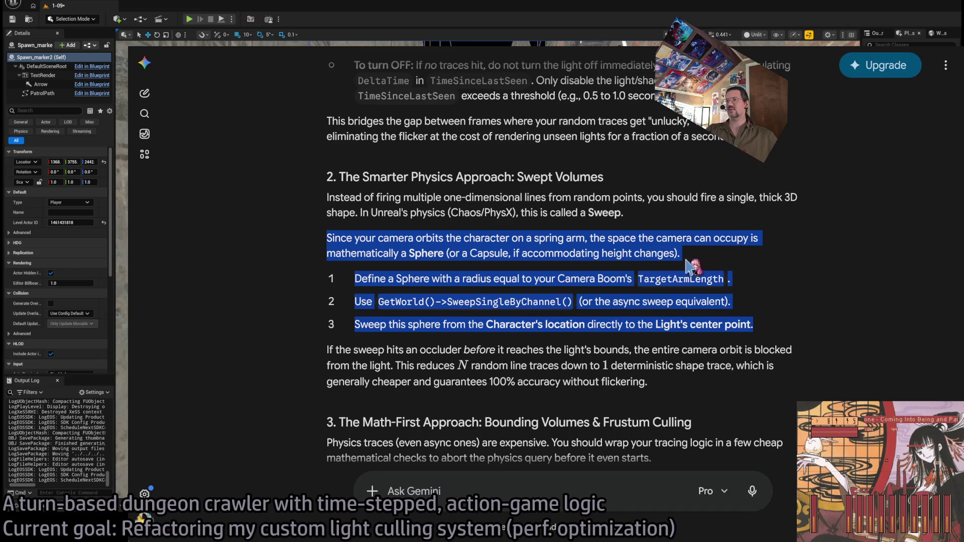
pyautogui.click(435, 254)
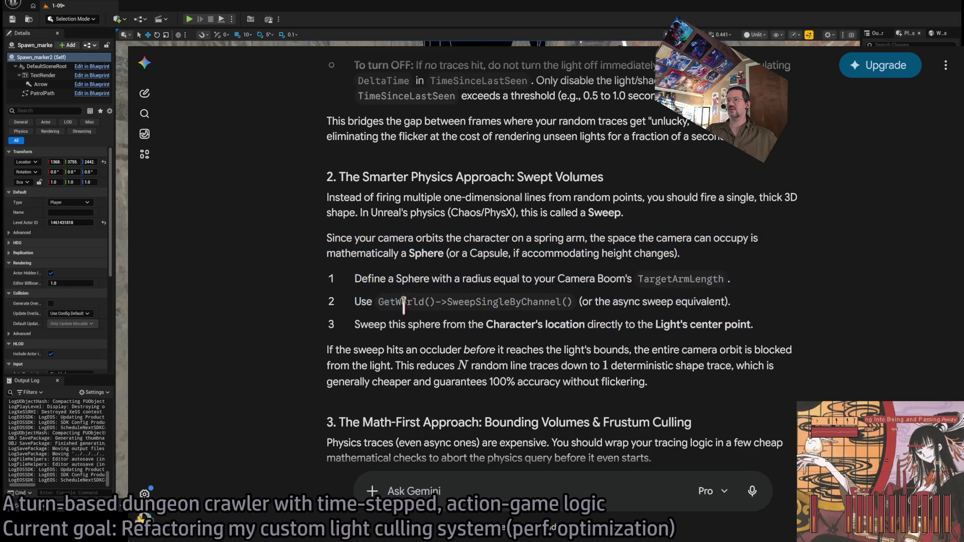
pyautogui.scroll(-2, 415, 301)
pyautogui.moveTo(336, 279)
pyautogui.mouseDown()
pyautogui.moveTo(736, 317)
pyautogui.moveTo(634, 311)
pyautogui.moveTo(321, 111)
pyautogui.mouseUp()
pyautogui.click(319, 210)
pyautogui.scroll(-2, 332, 280)
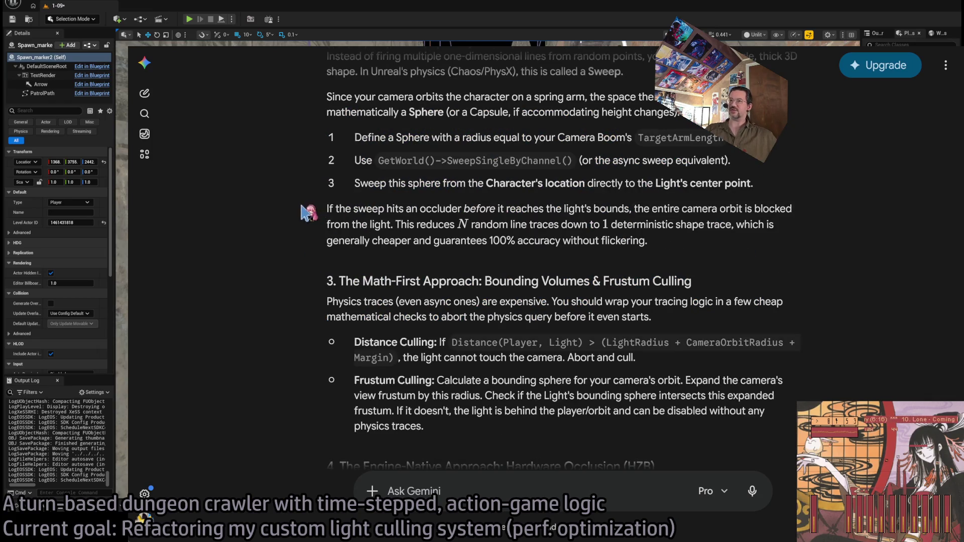
pyautogui.moveTo(324, 209); pyautogui.dragTo(698, 252)
pyautogui.click(653, 258)
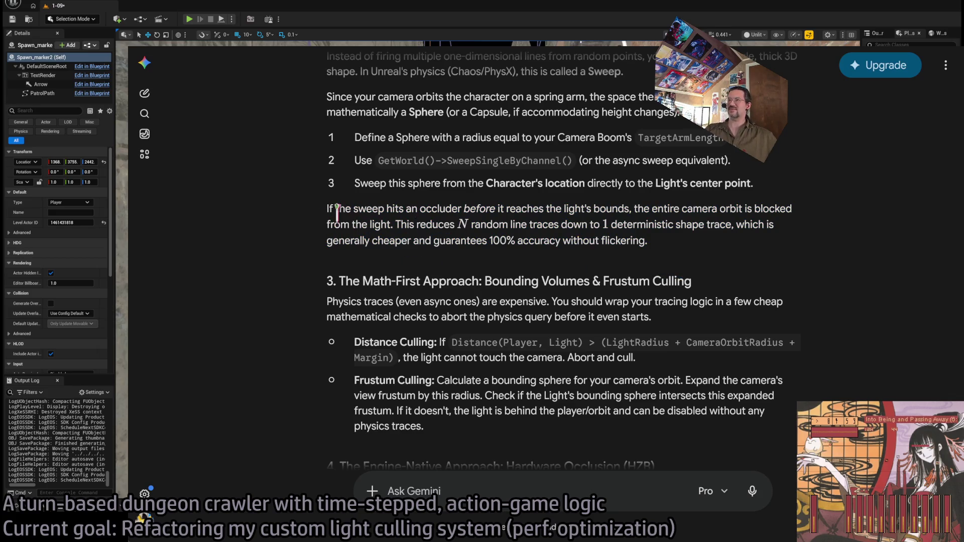
pyautogui.tripleClick(404, 210)
# Read the Math-First Approach section, highlighting the Physics traces, Distance Culling and Frustum Culling passages.
pyautogui.scroll(-3, 452, 261)
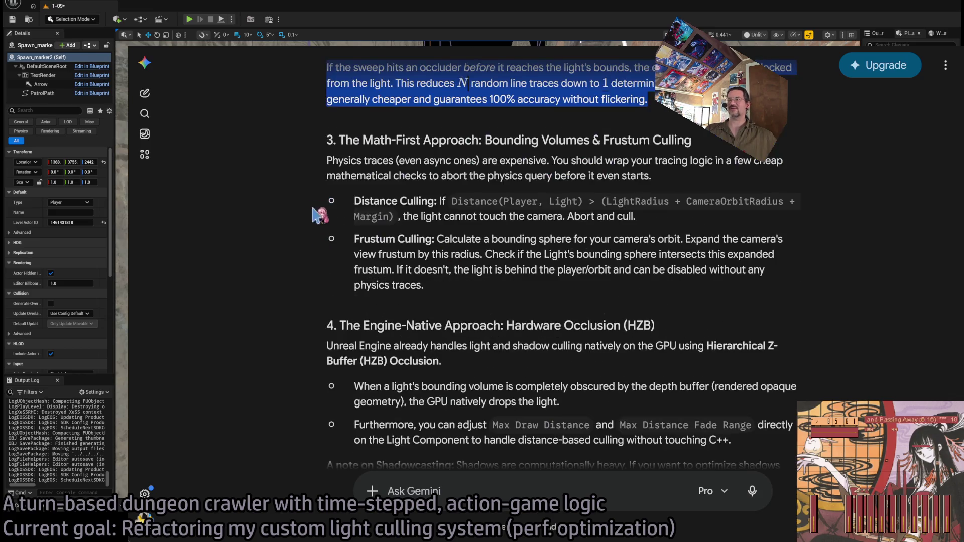
pyautogui.click(323, 195)
pyautogui.scroll(2, 432, 196)
pyautogui.scroll(-2, 346, 208)
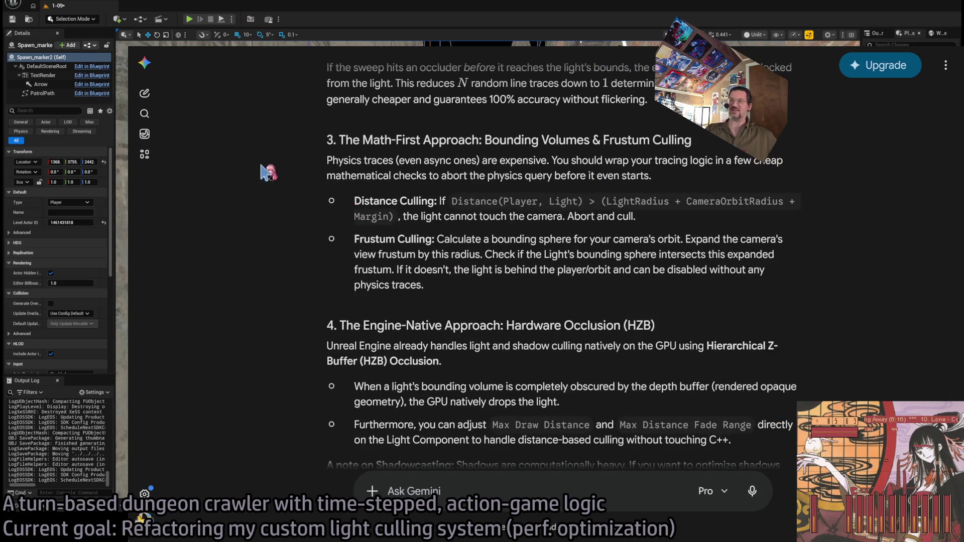
pyautogui.doubleClick(350, 140)
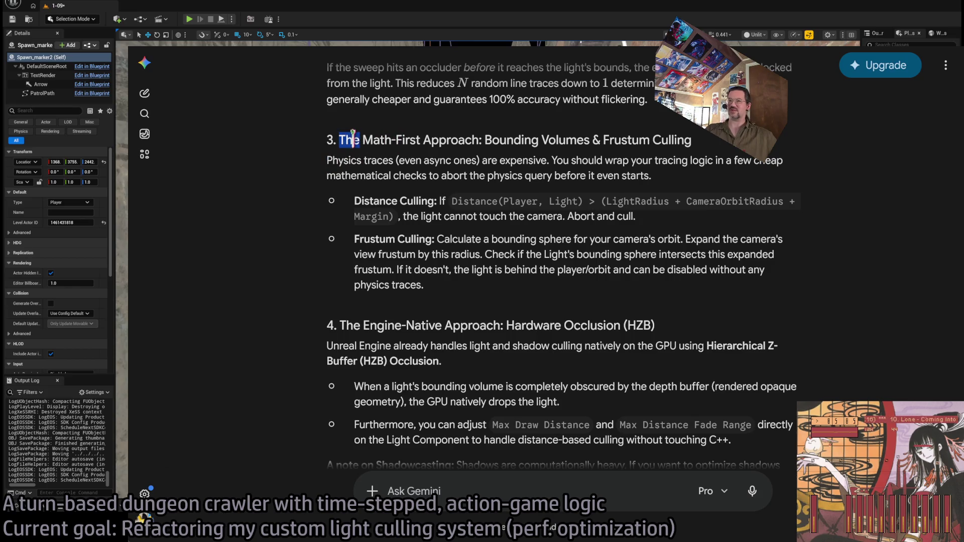
pyautogui.click(352, 140)
pyautogui.moveTo(340, 140); pyautogui.dragTo(696, 149)
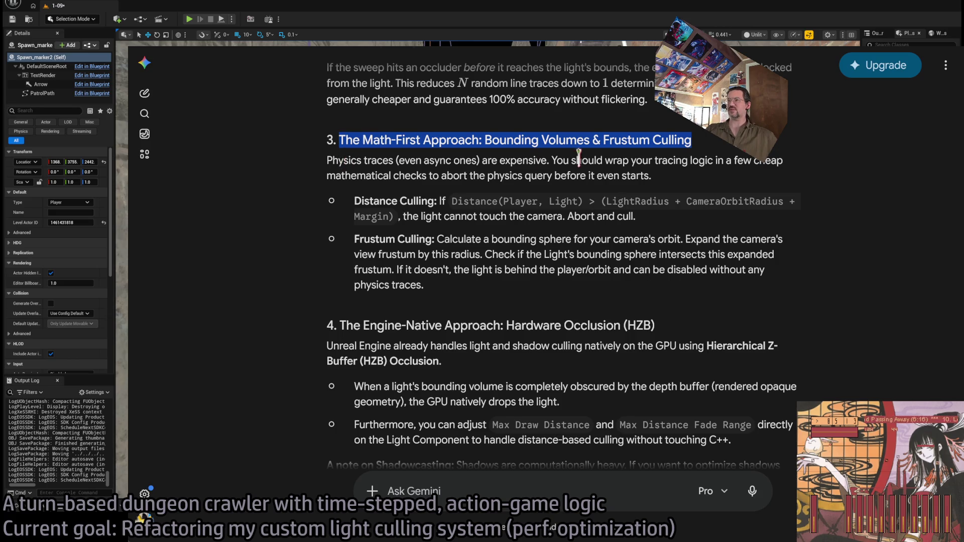
pyautogui.moveTo(550, 160); pyautogui.dragTo(694, 180)
pyautogui.click(691, 176)
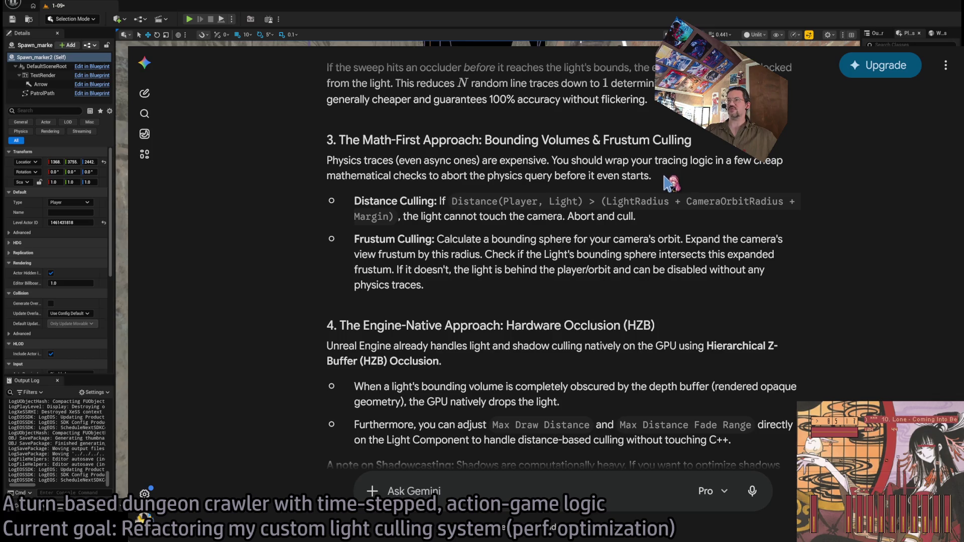
pyautogui.moveTo(667, 176)
pyautogui.mouseDown()
pyautogui.moveTo(485, 177)
pyautogui.moveTo(315, 161)
pyautogui.mouseUp()
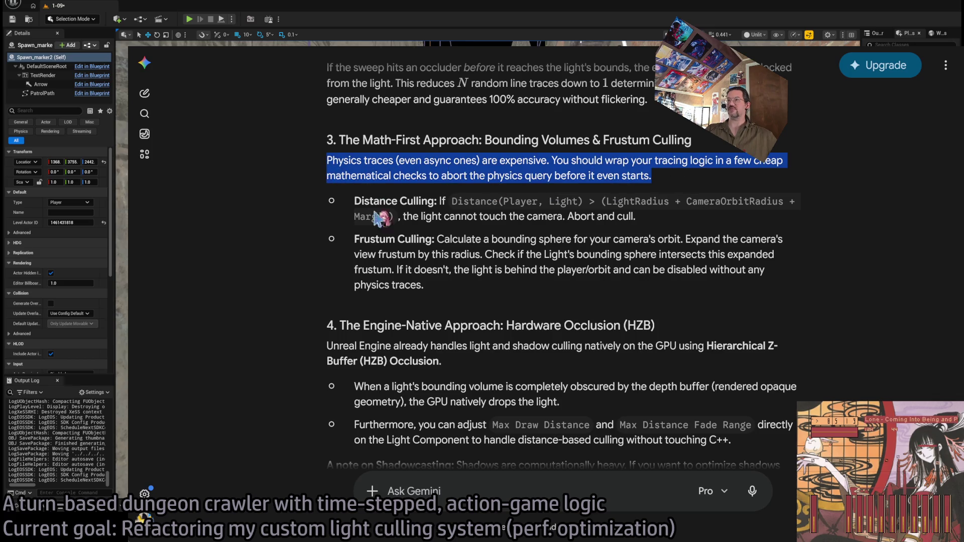
pyautogui.moveTo(354, 201); pyautogui.dragTo(679, 226)
pyautogui.click(679, 223)
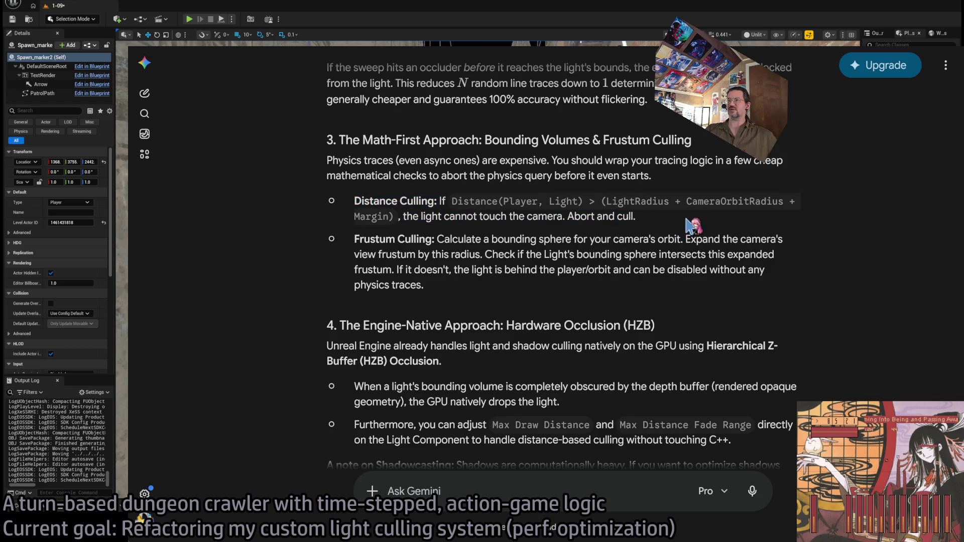
pyautogui.moveTo(352, 239); pyautogui.dragTo(536, 298)
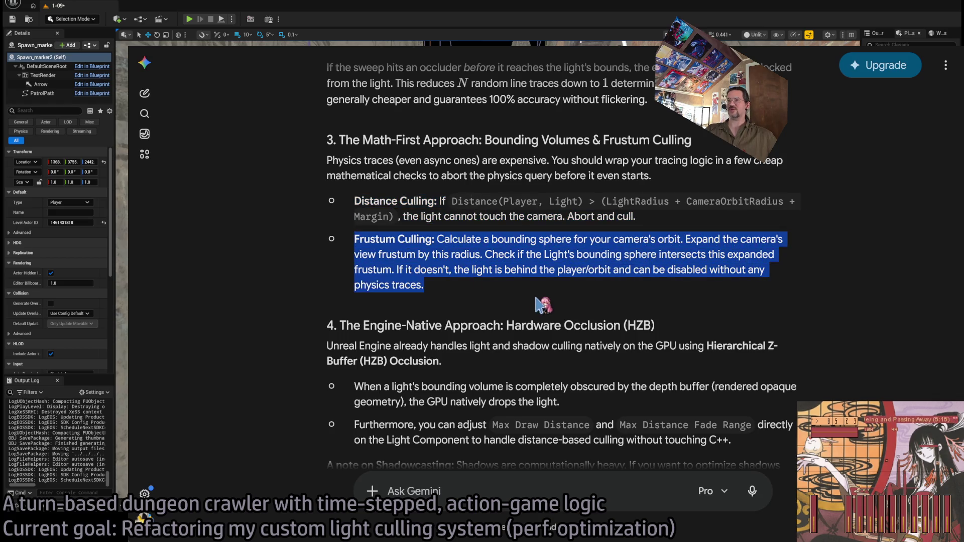
pyautogui.click(487, 299)
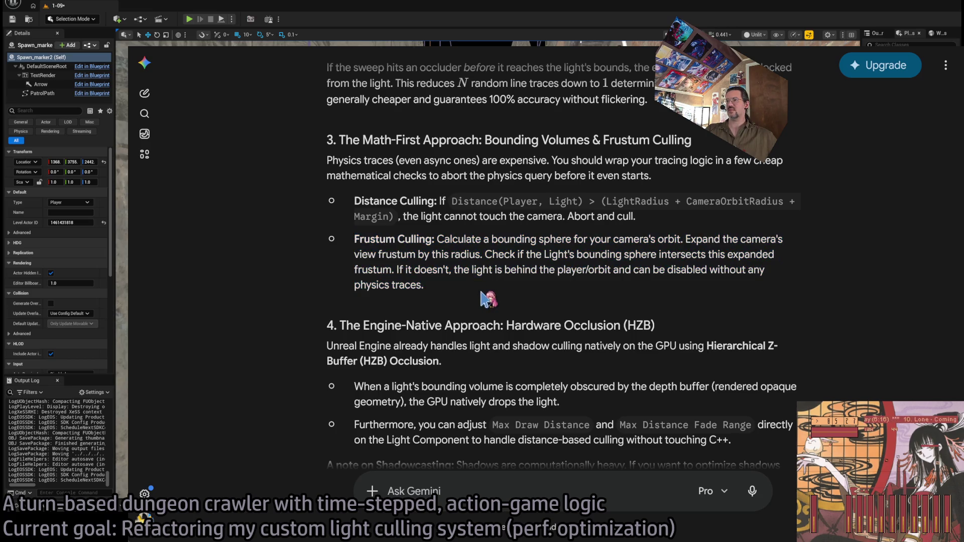
# Review section 3 and the HZB occlusion paragraph with its occluded-light bullet.
pyautogui.moveTo(484, 300); pyautogui.dragTo(326, 145)
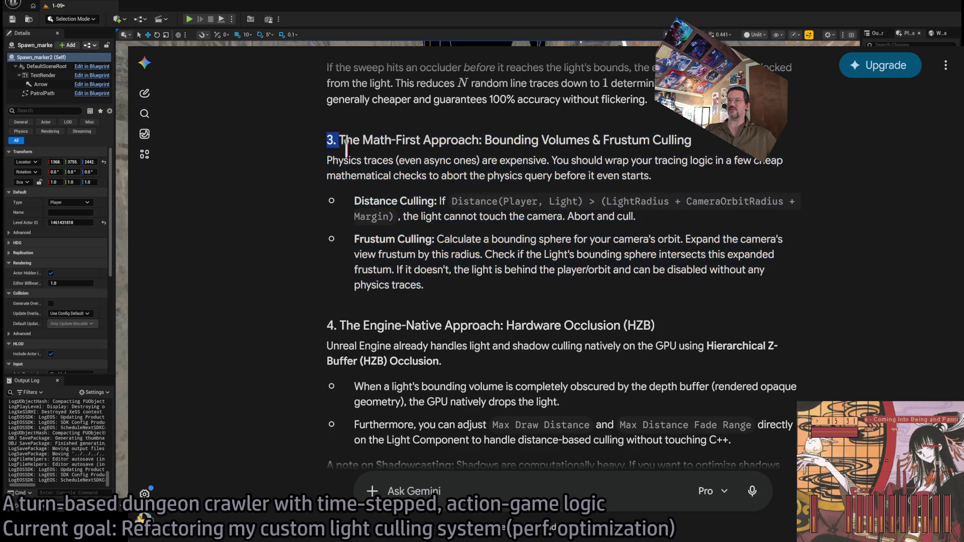
pyautogui.click(425, 262)
pyautogui.tripleClick(425, 262)
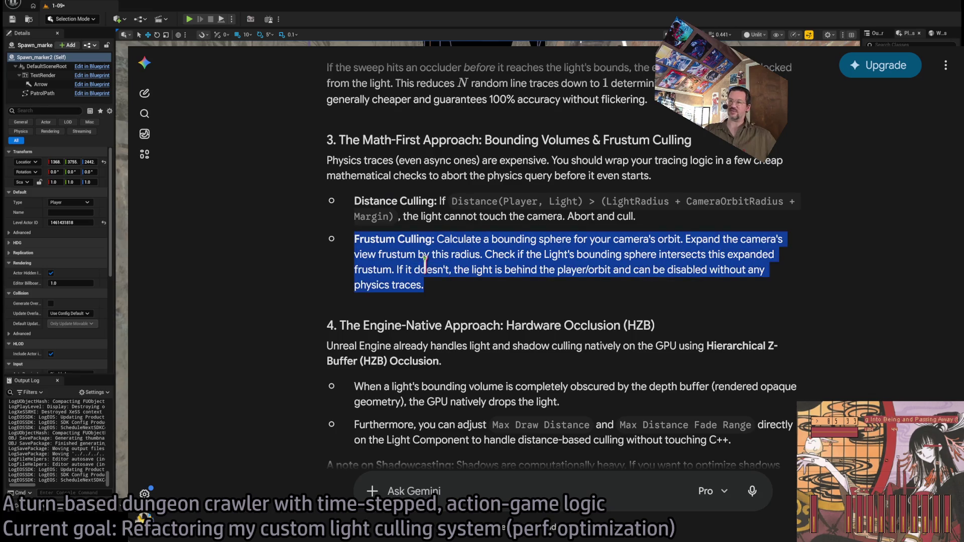
pyautogui.moveTo(425, 262)
pyautogui.mouseDown()
pyautogui.moveTo(387, 194)
pyautogui.moveTo(329, 146)
pyautogui.mouseUp()
pyautogui.scroll(-3, 311, 281)
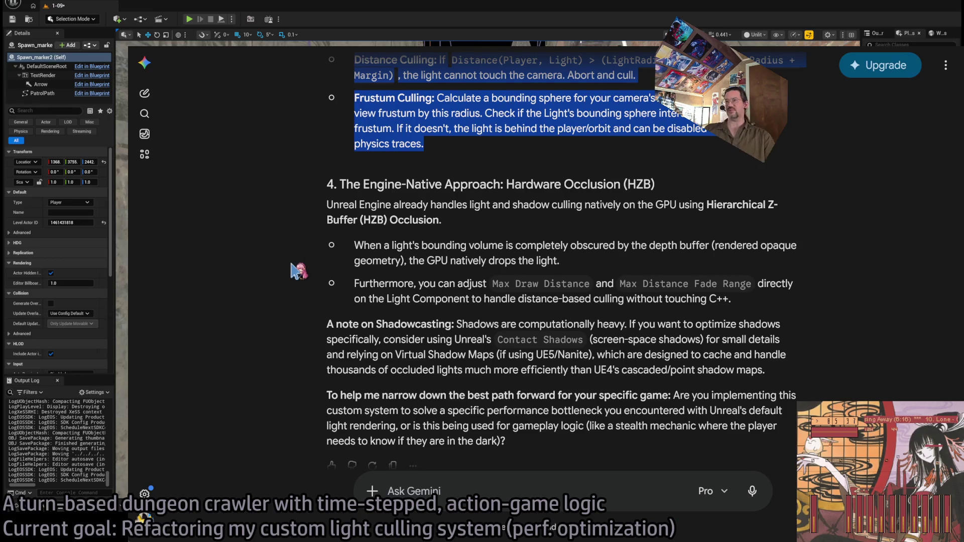
pyautogui.click(329, 258)
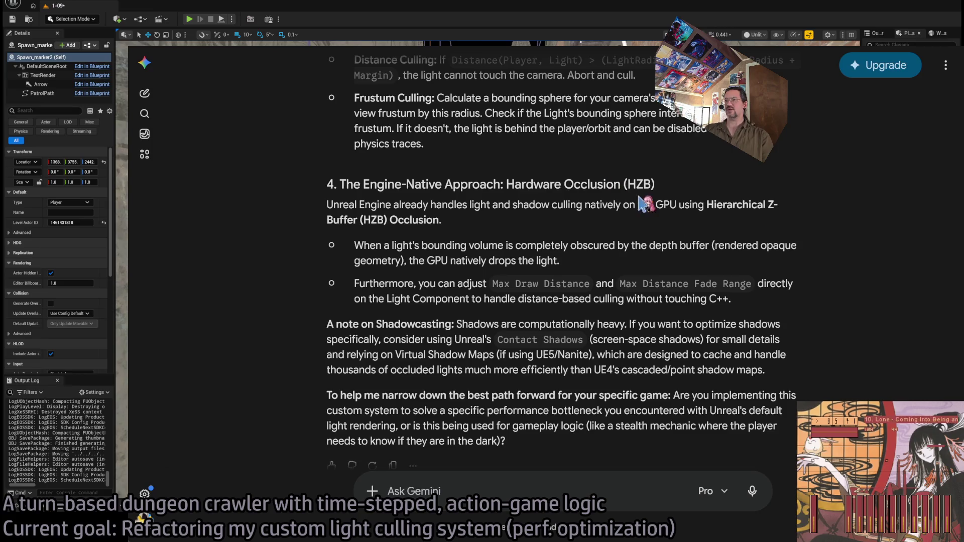
pyautogui.tripleClick(330, 205)
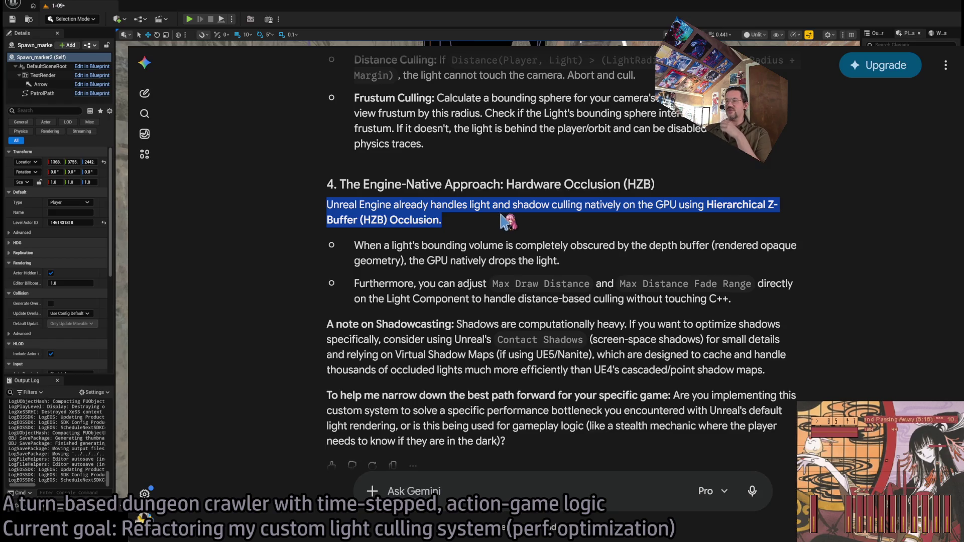
pyautogui.moveTo(355, 245)
pyautogui.mouseDown()
pyautogui.moveTo(513, 243)
pyautogui.moveTo(633, 266)
pyautogui.mouseUp()
pyautogui.click(648, 266)
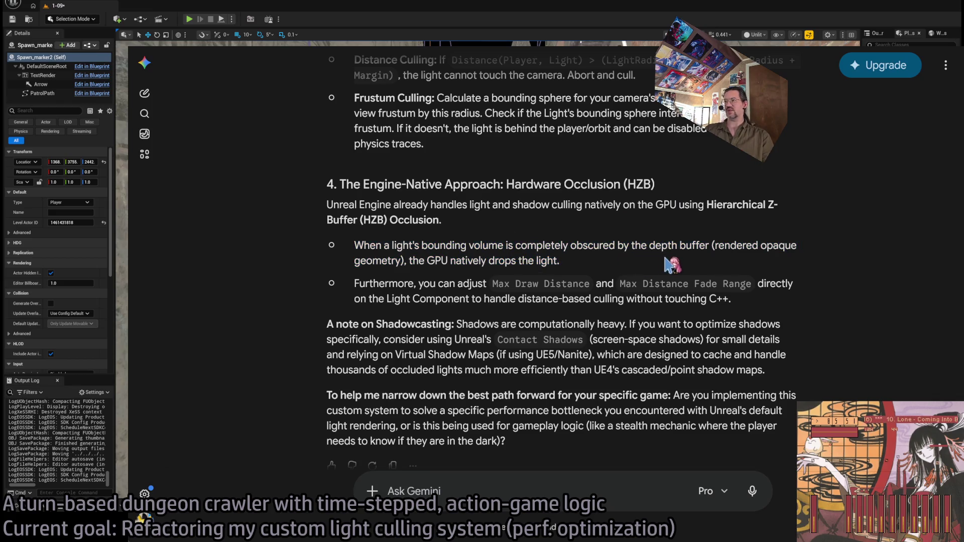
pyautogui.tripleClick(673, 262)
pyautogui.click(655, 258)
pyautogui.moveTo(572, 265)
pyautogui.mouseDown()
pyautogui.moveTo(461, 276)
pyautogui.moveTo(355, 241)
pyautogui.mouseUp()
# Read the Max Draw Distance bullet and Shadowcasting note, then focus the Ask Gemini input.
pyautogui.scroll(-1, 419, 275)
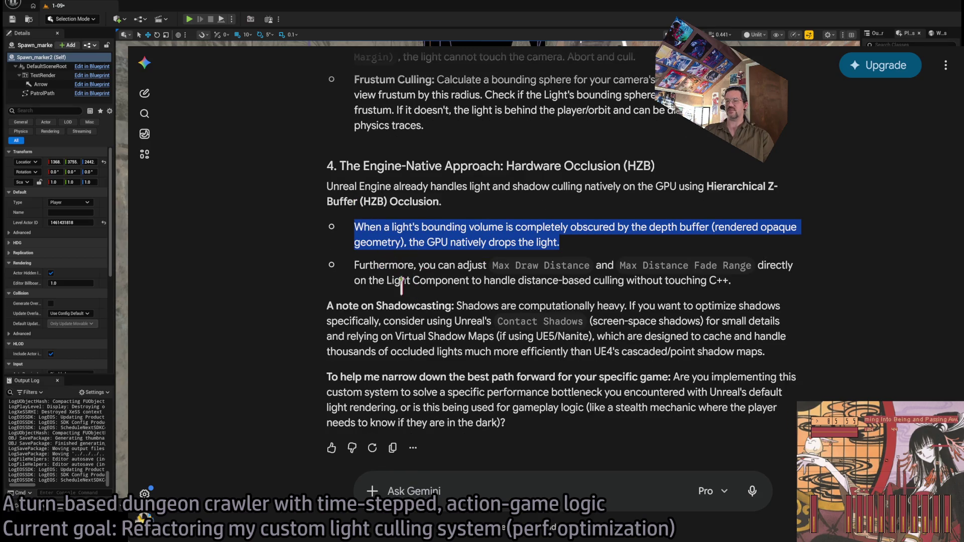
pyautogui.moveTo(394, 266); pyautogui.dragTo(737, 289)
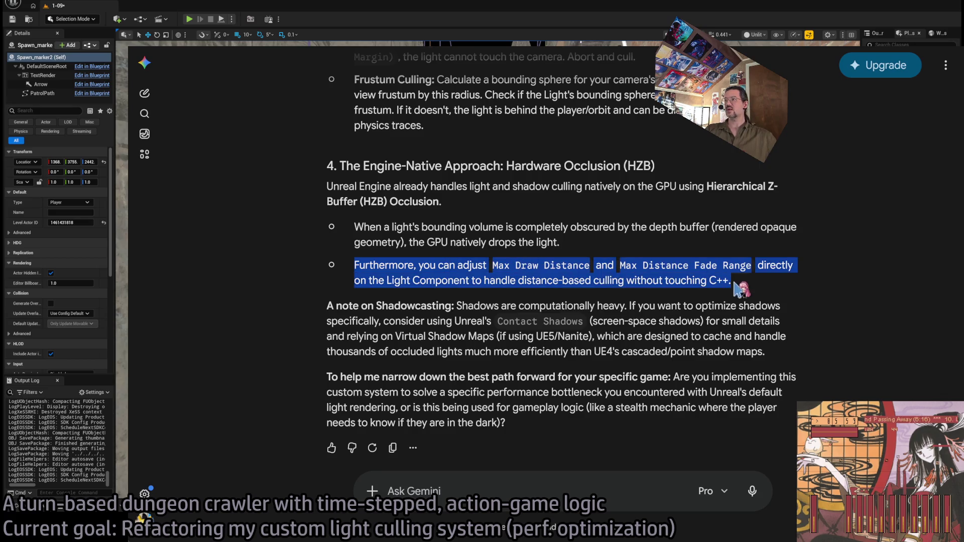
pyautogui.click(550, 307)
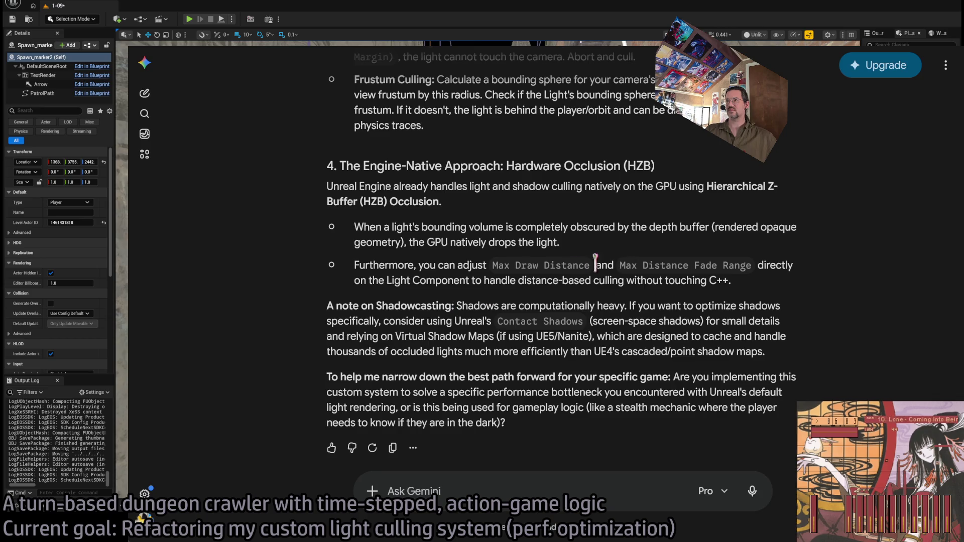
pyautogui.moveTo(763, 287)
pyautogui.mouseDown()
pyautogui.moveTo(731, 150)
pyautogui.moveTo(717, 212)
pyautogui.mouseUp()
pyautogui.moveTo(457, 308)
pyautogui.mouseDown()
pyautogui.moveTo(798, 353)
pyautogui.moveTo(773, 418)
pyautogui.mouseUp()
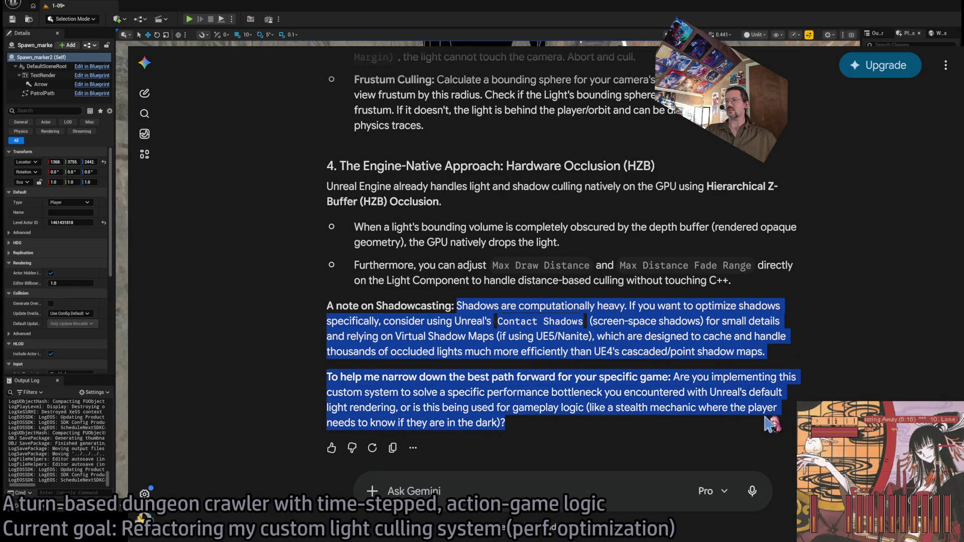
pyautogui.click(773, 418)
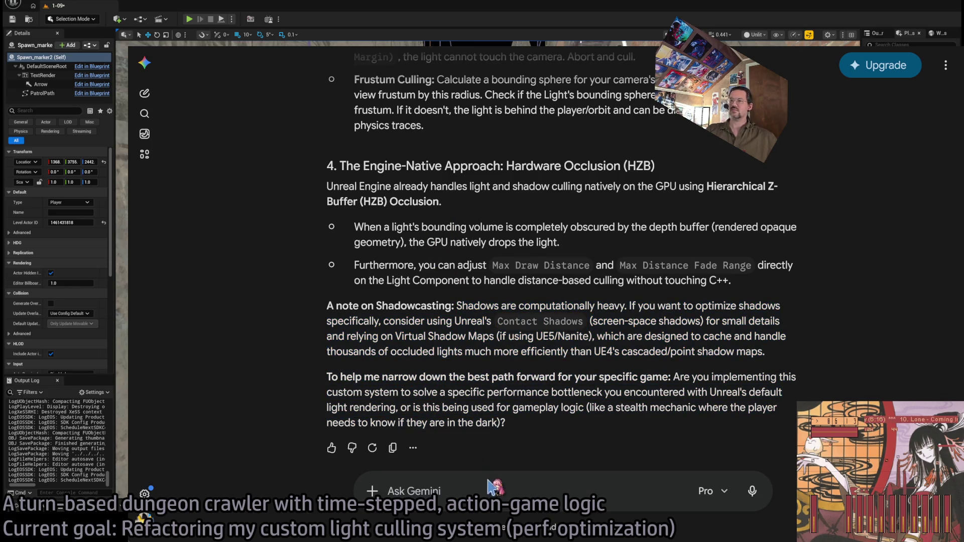
pyautogui.click(498, 488)
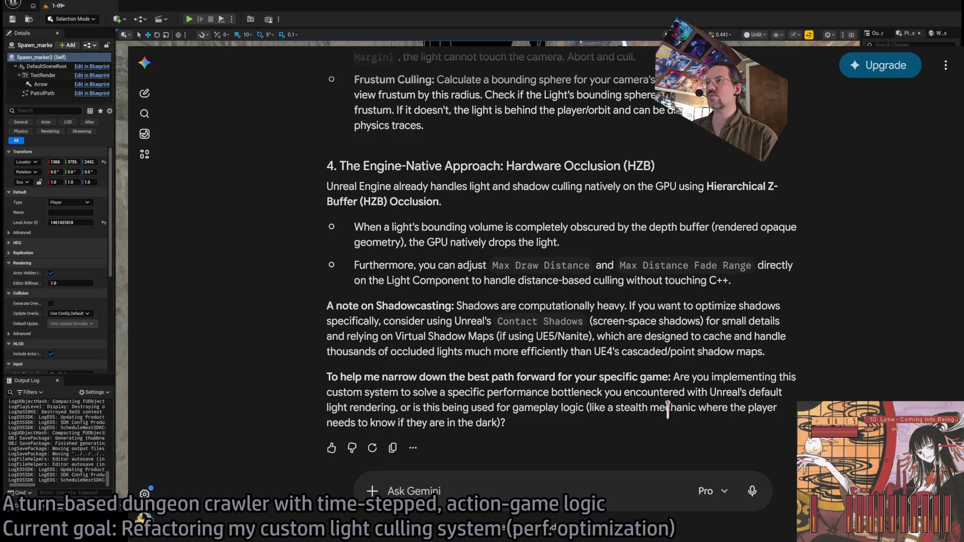
# Ask how HZB occlusion data can reach the game thread via a C++ hook, avoiding CPU line traces.
pyautogui.write('Is there a way to get')
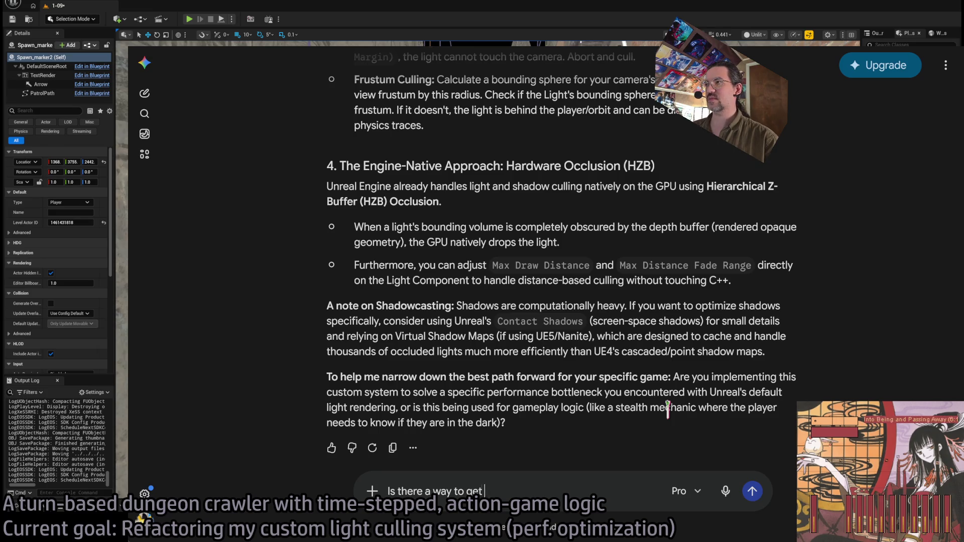
pyautogui.write(' this hardware occlusion data')
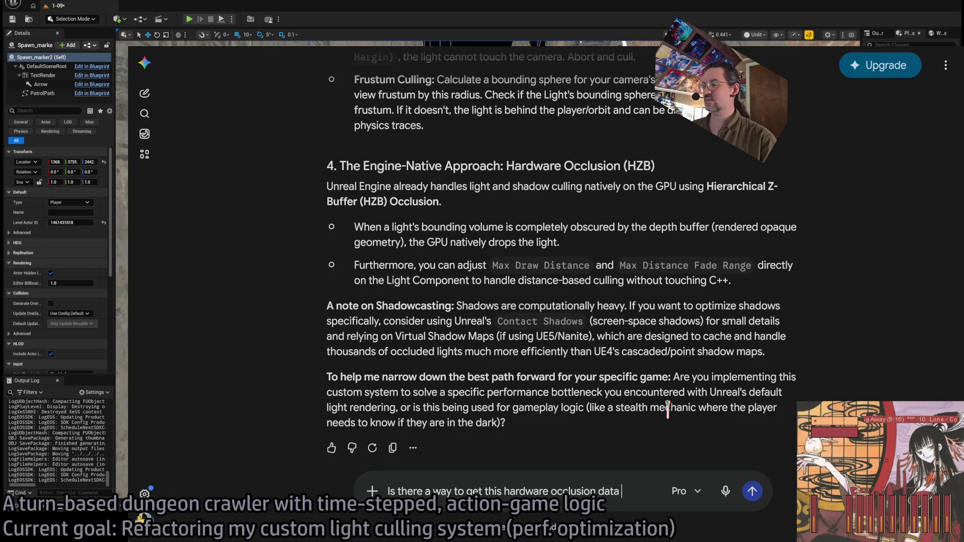
pyautogui.write(' into the g')
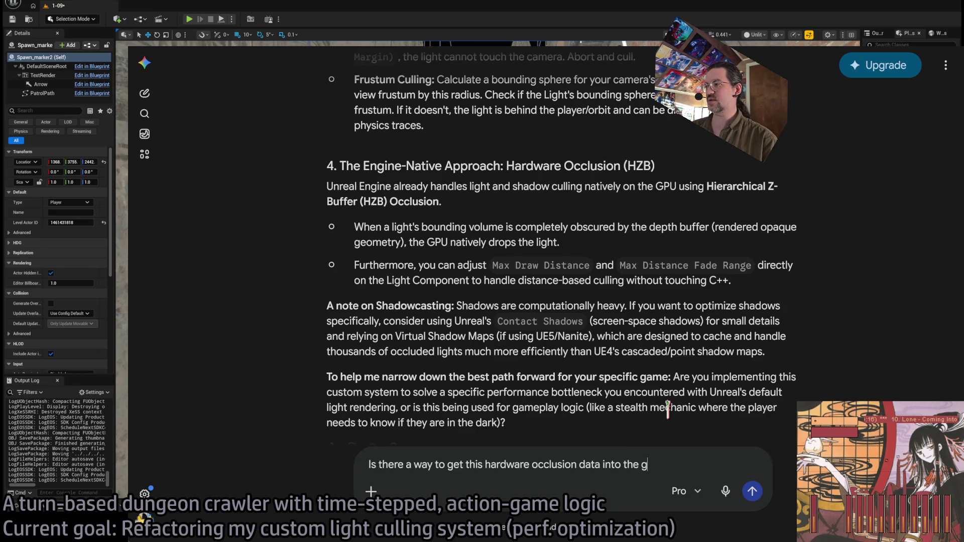
pyautogui.write('amethread ')
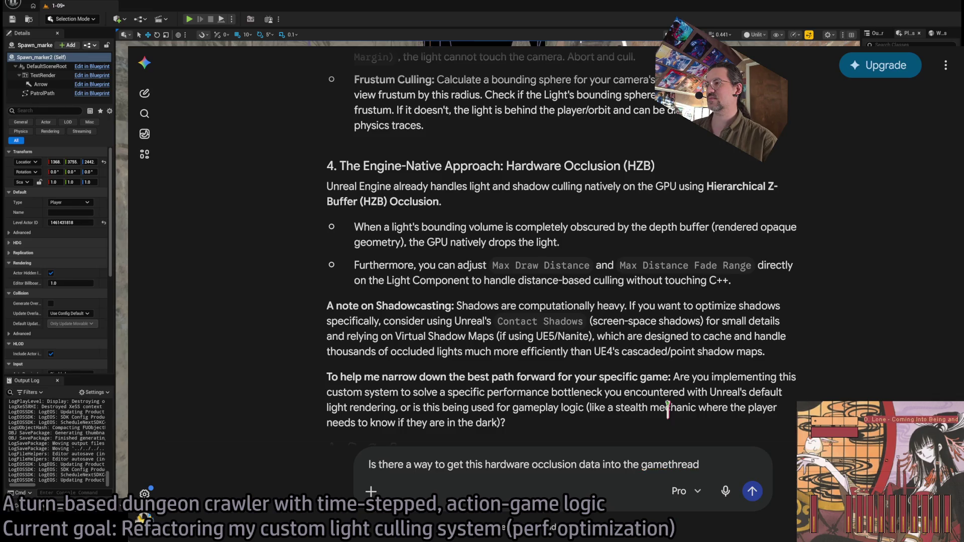
pyautogui.write('with a C++ hook?')
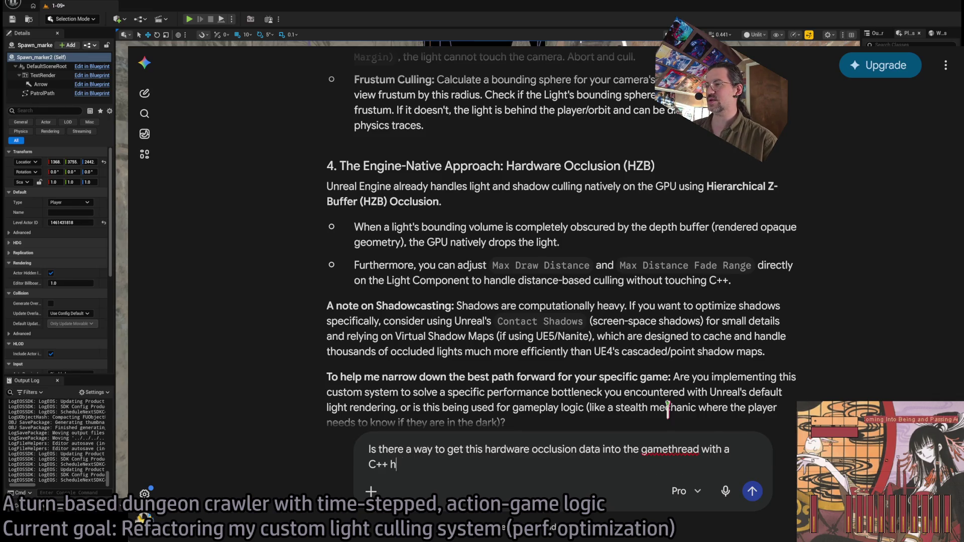
pyautogui.write(' With')
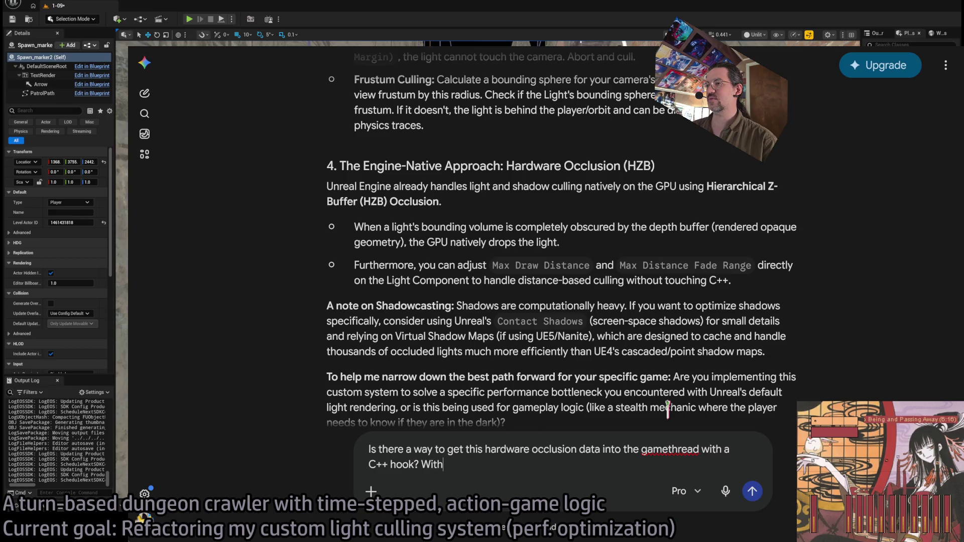
pyautogui.write('out compiling a custom engine?')
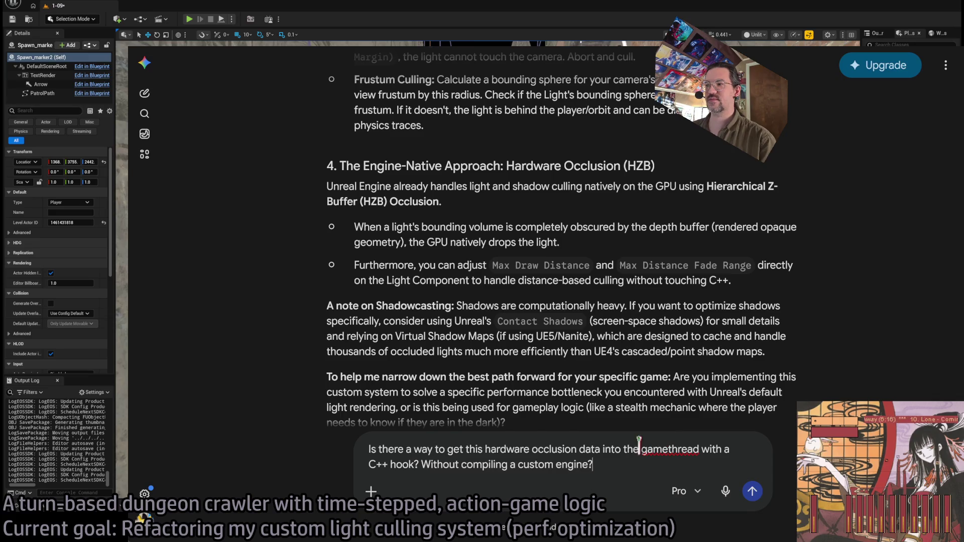
pyautogui.write(' It would be nice to know if a ')
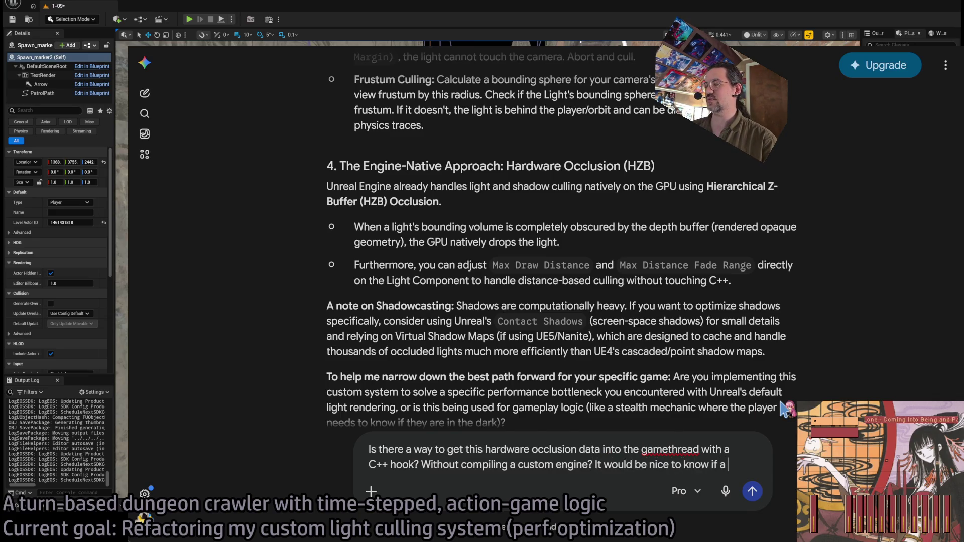
pyautogui.write('light source is completely')
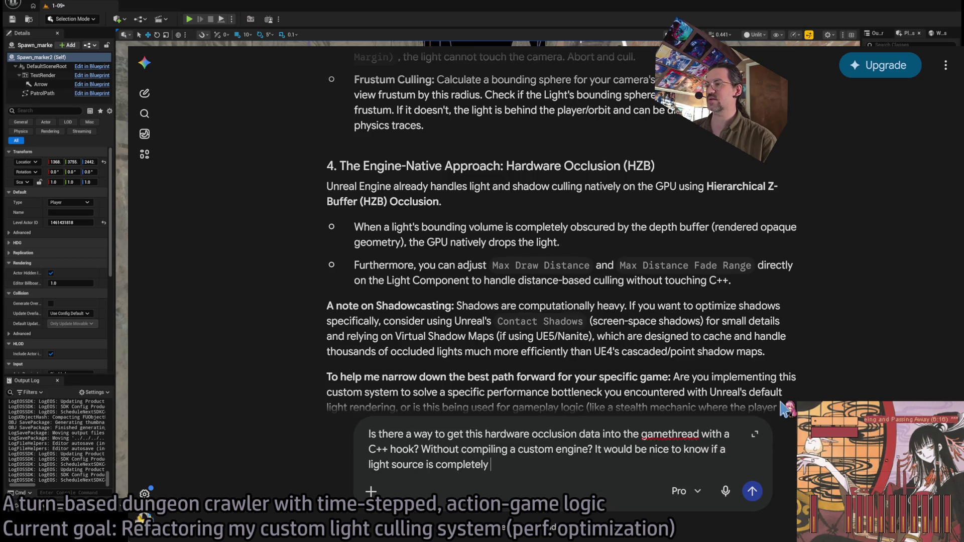
pyautogui.write(' blocked from view without having t')
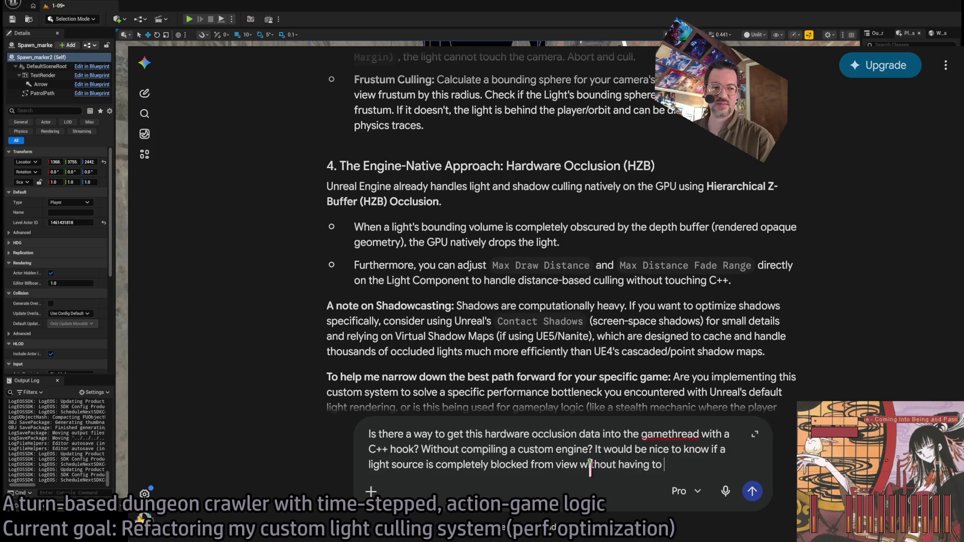
pyautogui.write('on')
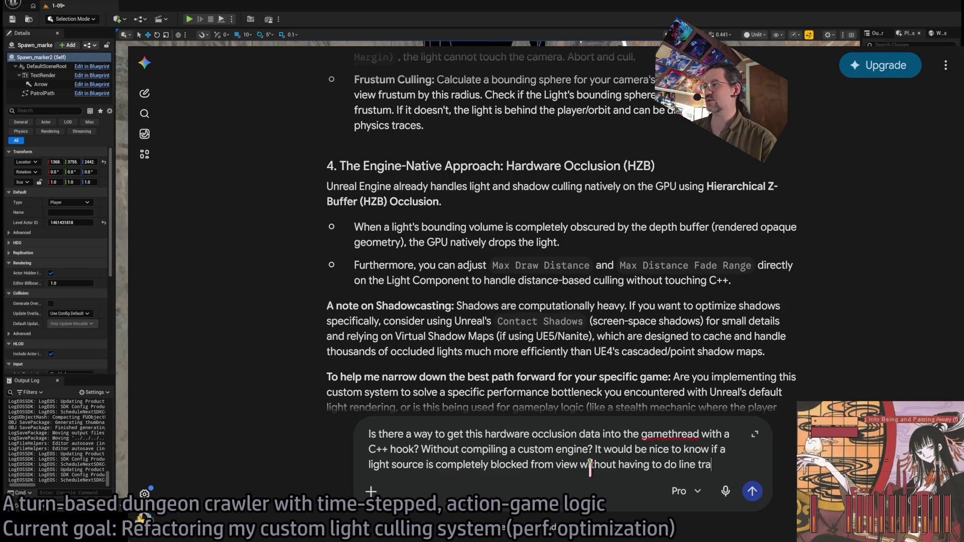
pyautogui.write(' the CPU.')
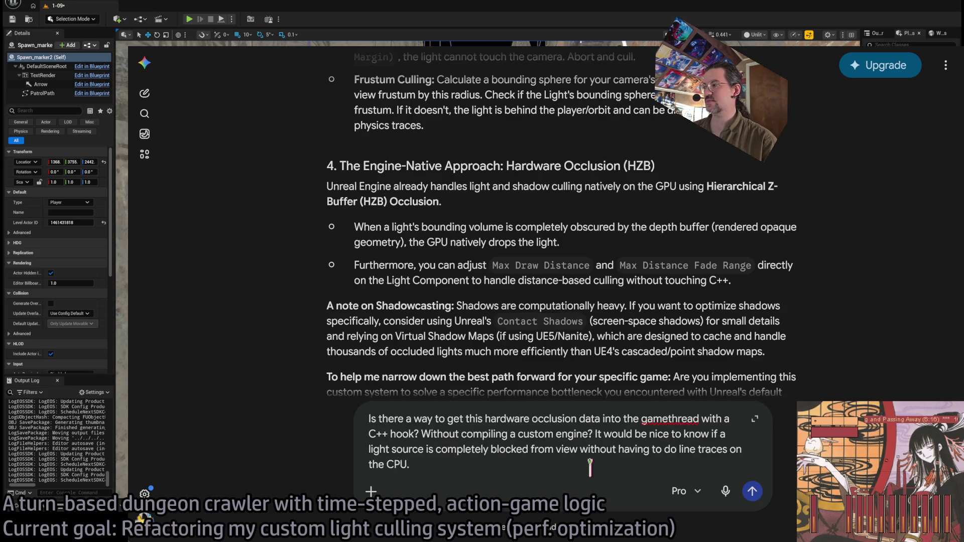
pyautogui.press('Return')
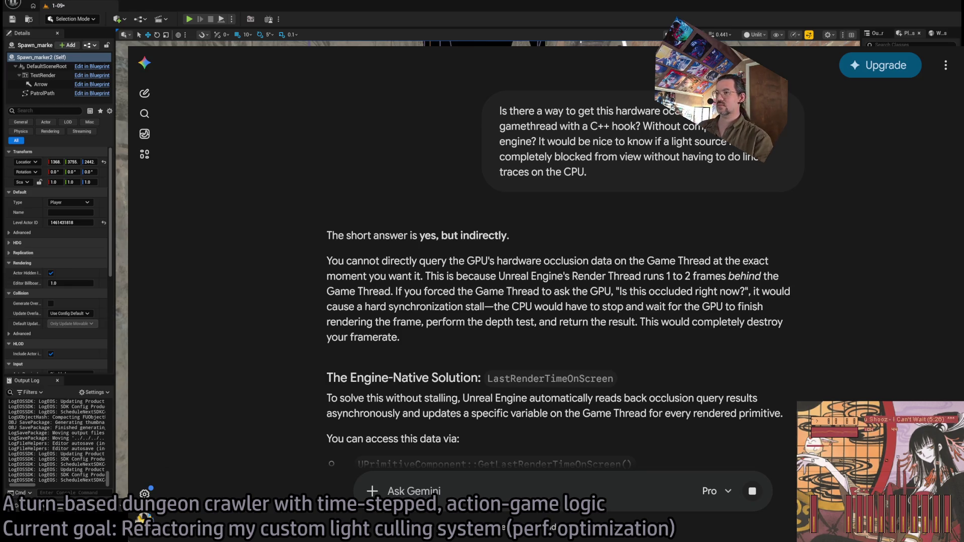
# Scroll through Gemini's answer about LastRenderTimeOnScreen and WasRecentlyRendered.
pyautogui.scroll(-3, 306, 274)
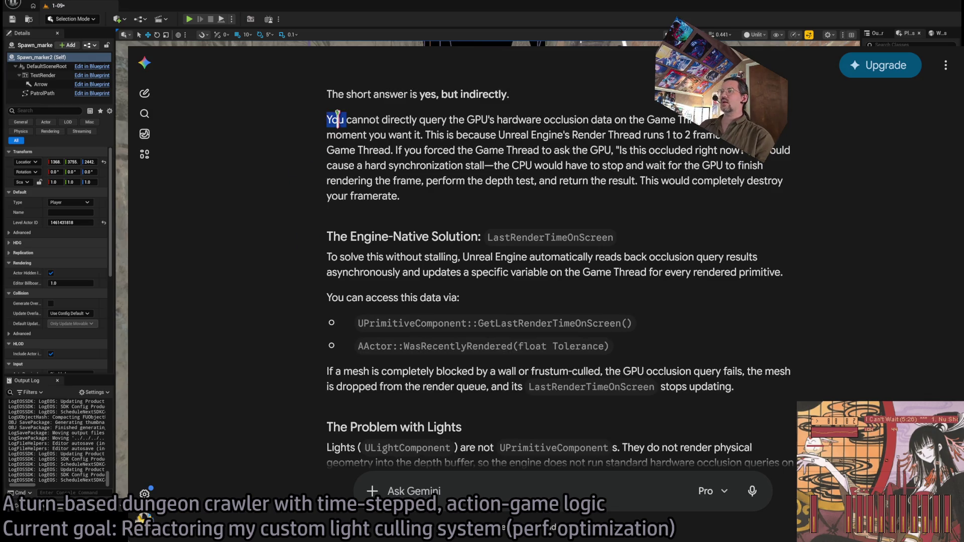
pyautogui.moveTo(328, 121); pyautogui.dragTo(477, 214)
pyautogui.click(472, 181)
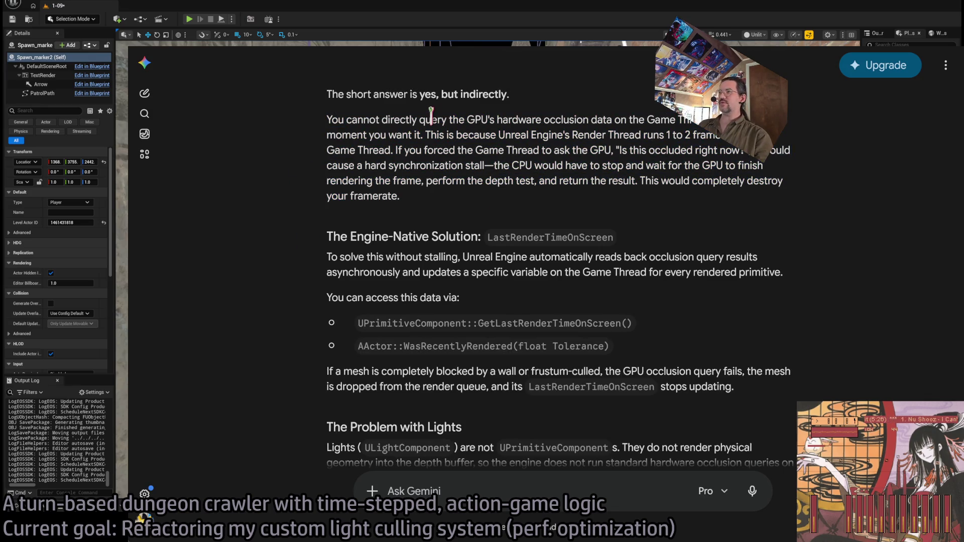
pyautogui.moveTo(431, 116)
pyautogui.mouseDown()
pyautogui.moveTo(673, 139)
pyautogui.moveTo(707, 173)
pyautogui.mouseUp()
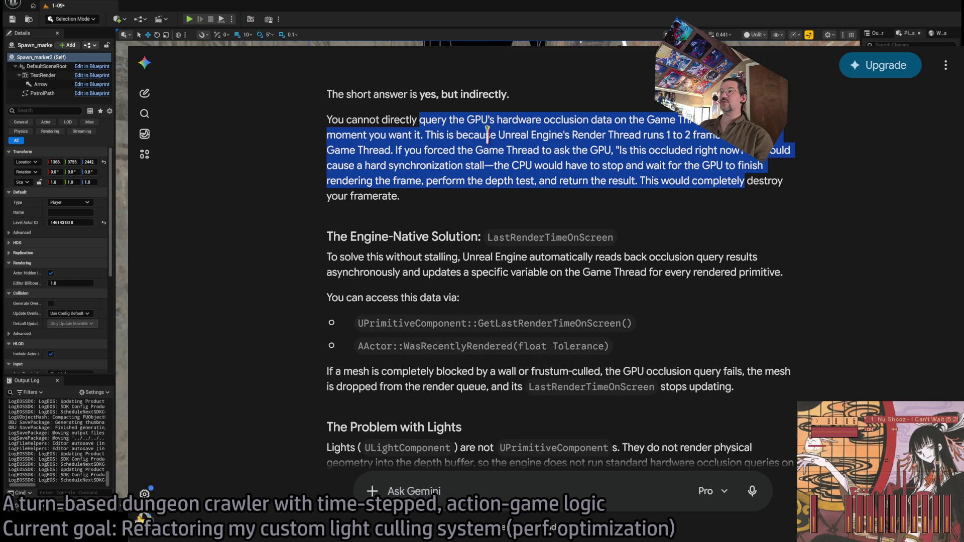
pyautogui.moveTo(455, 134)
pyautogui.mouseDown()
pyautogui.moveTo(703, 165)
pyautogui.moveTo(678, 181)
pyautogui.mouseUp()
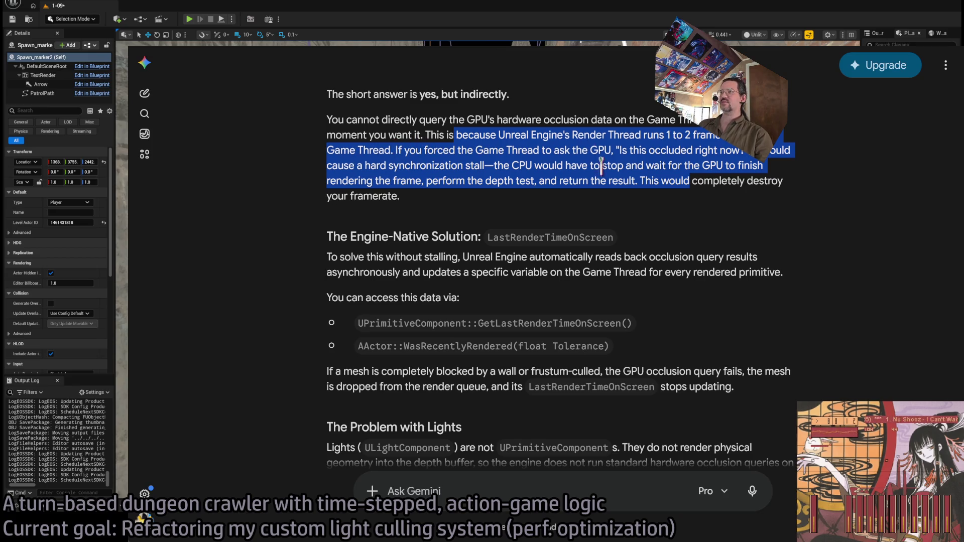
pyautogui.moveTo(612, 180); pyautogui.dragTo(467, 120)
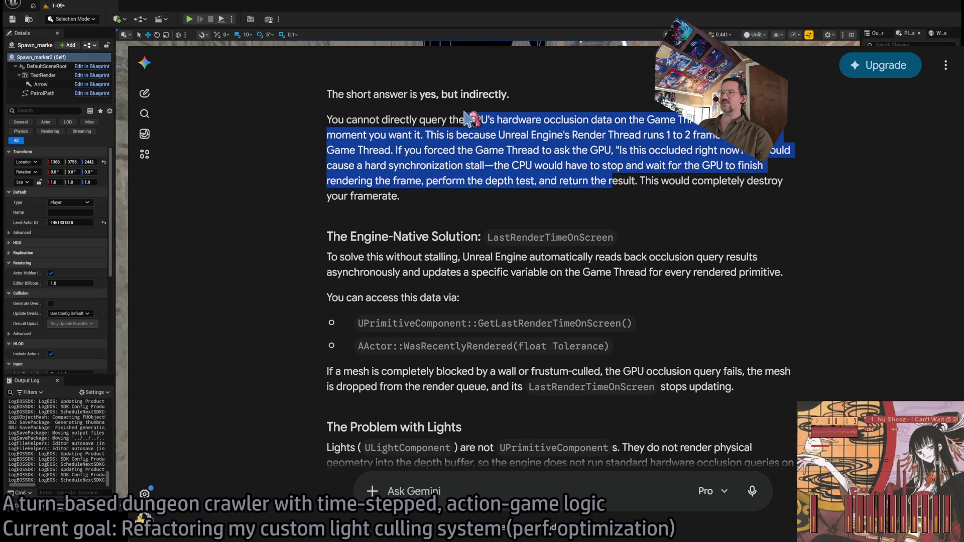
pyautogui.doubleClick(539, 236)
pyautogui.moveTo(366, 256); pyautogui.dragTo(691, 273)
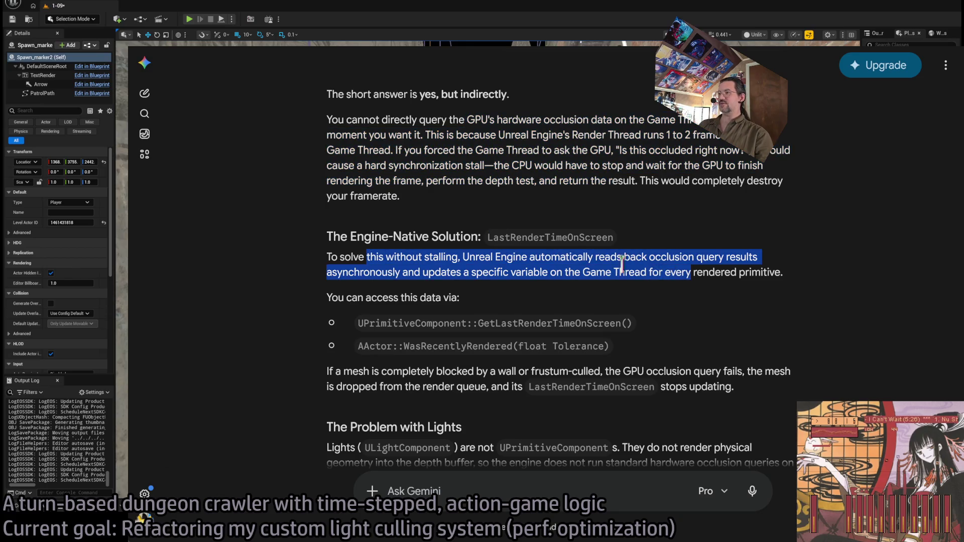
pyautogui.scroll(-2, 473, 258)
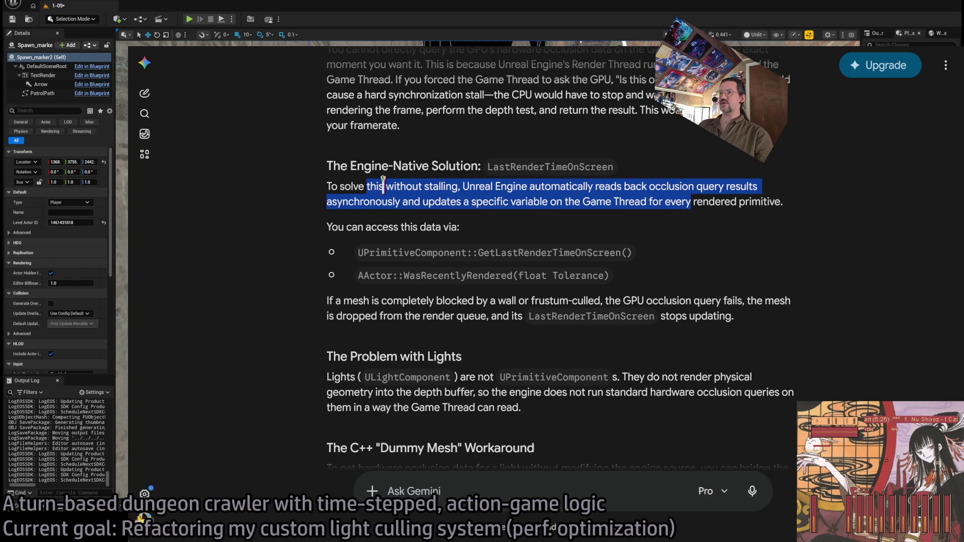
pyautogui.moveTo(383, 186); pyautogui.dragTo(664, 201)
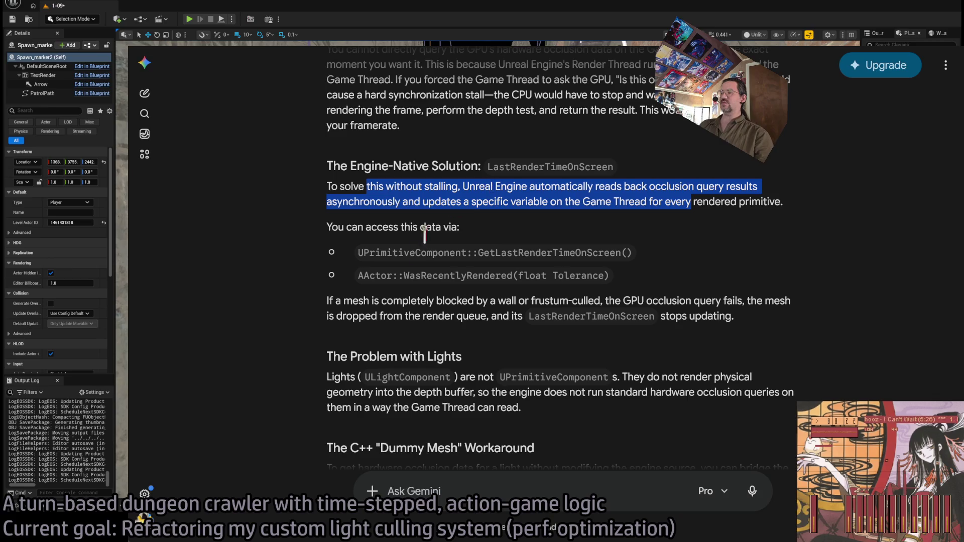
pyautogui.doubleClick(535, 167)
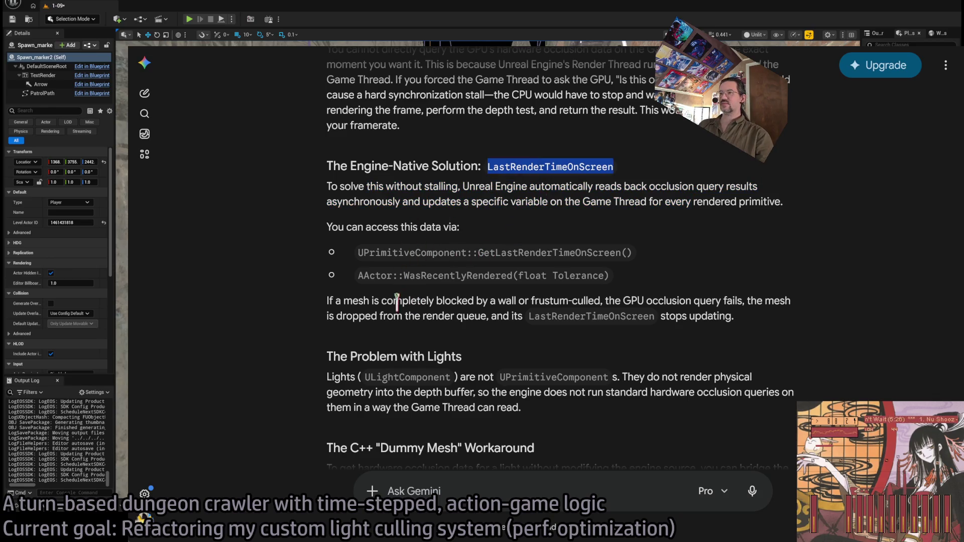
pyautogui.click(431, 299)
pyautogui.doubleClick(425, 300)
pyautogui.moveTo(425, 300); pyautogui.dragTo(670, 316)
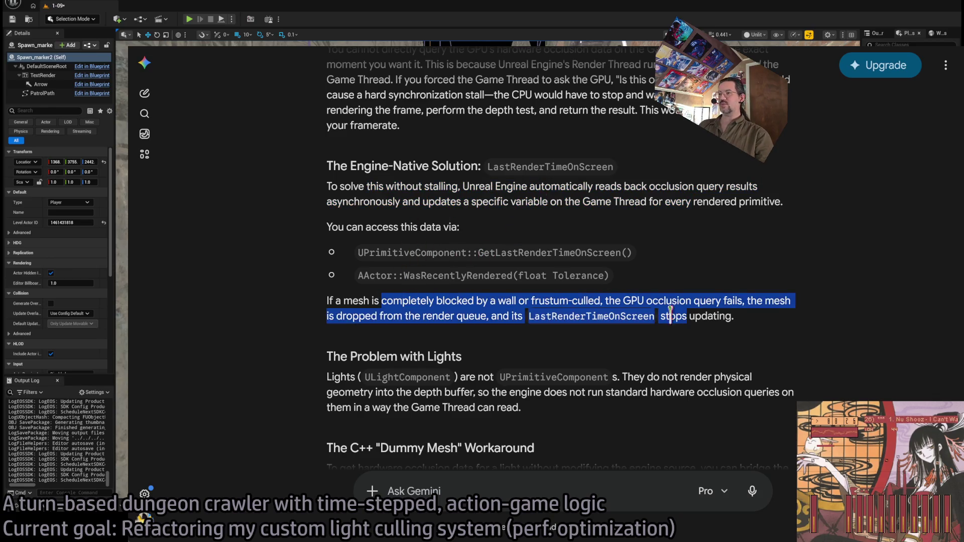
pyautogui.scroll(-1, 454, 306)
pyautogui.click(382, 305)
pyautogui.moveTo(382, 305); pyautogui.dragTo(501, 321)
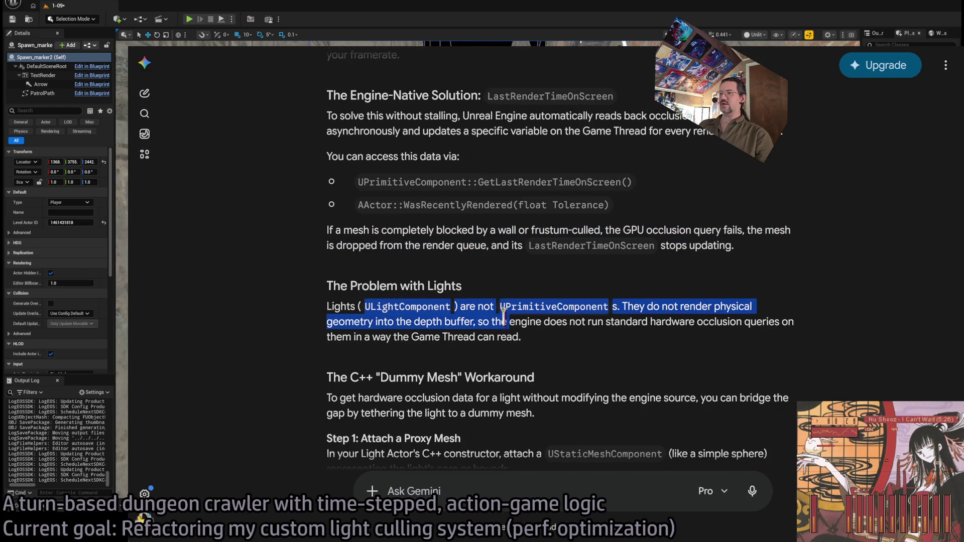
pyautogui.scroll(-1, 503, 315)
pyautogui.click(647, 234)
pyautogui.scroll(-2, 441, 267)
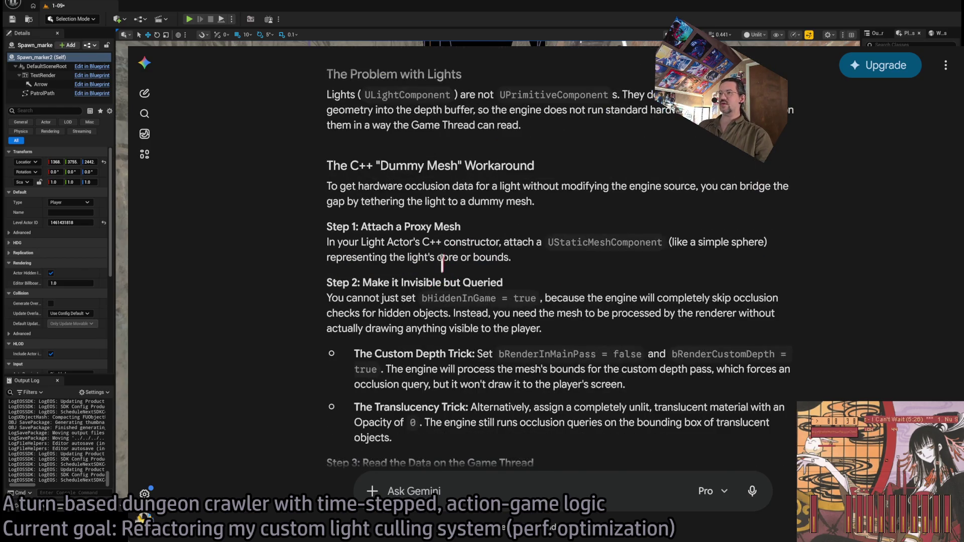
pyautogui.moveTo(361, 186)
pyautogui.mouseDown()
pyautogui.moveTo(455, 201)
pyautogui.moveTo(381, 186)
pyautogui.mouseUp()
pyautogui.click(455, 199)
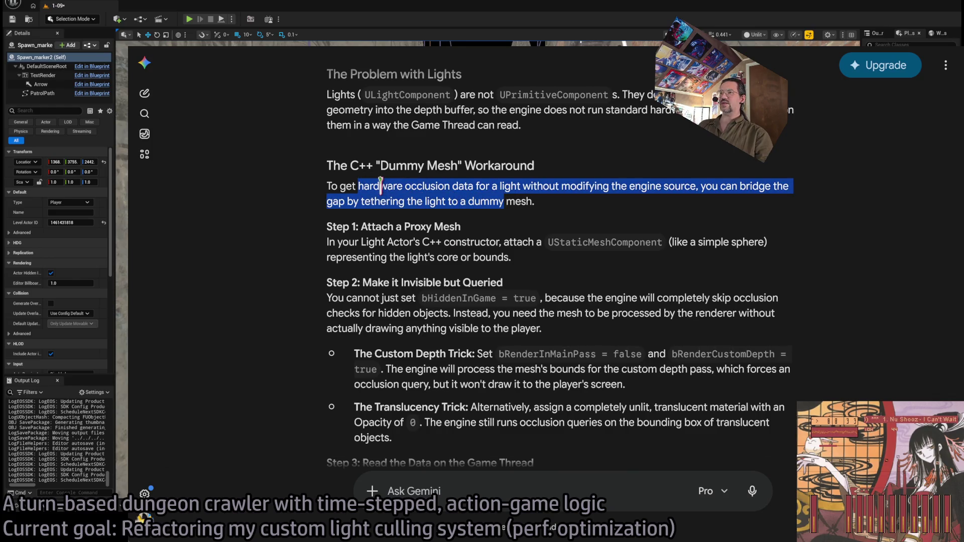
pyautogui.click(449, 203)
pyautogui.scroll(-12, 387, 234)
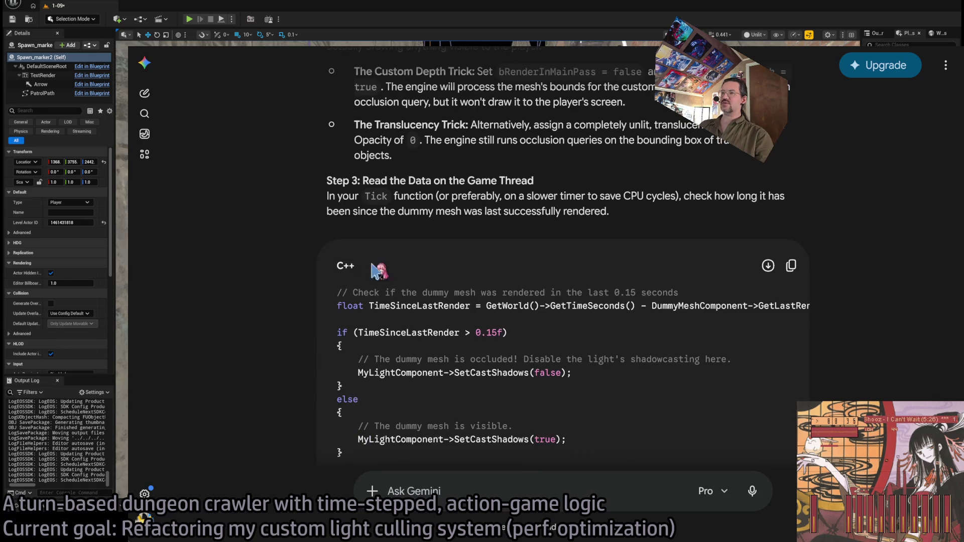
pyautogui.scroll(5, 339, 304)
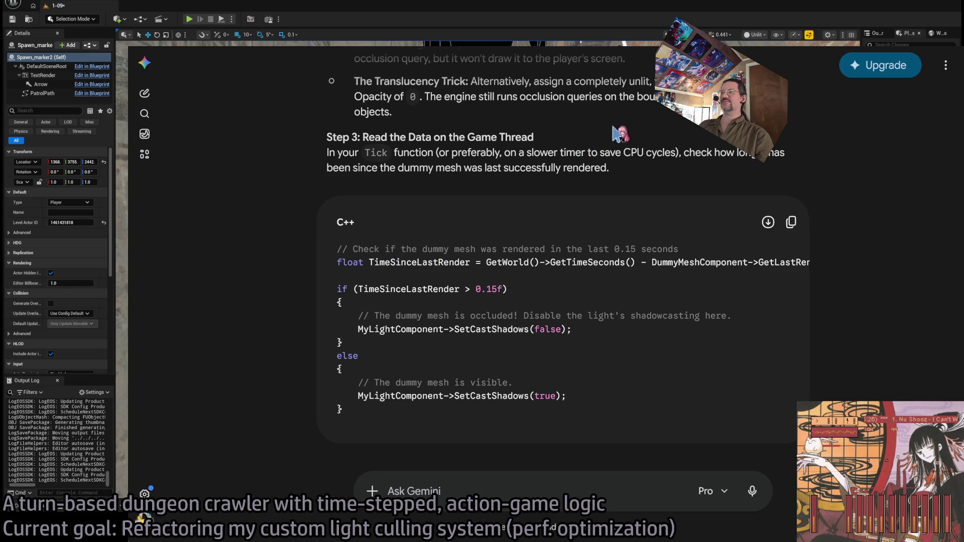
pyautogui.scroll(-4, 480, 274)
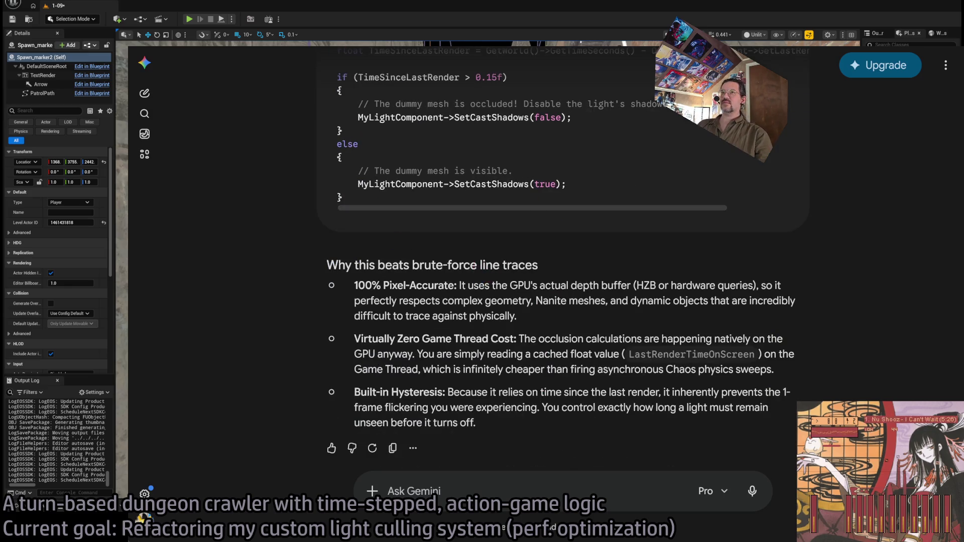
pyautogui.hotkey('alt', 'Tab')
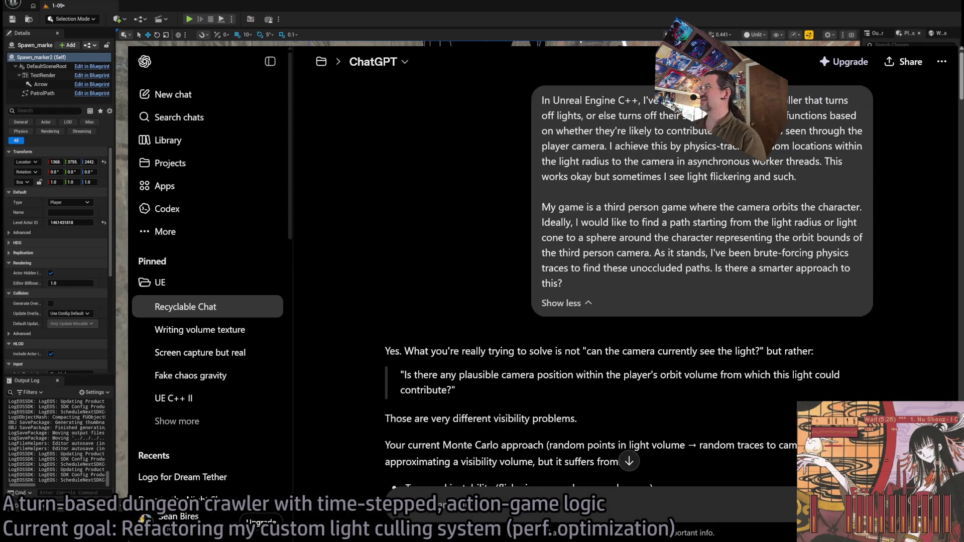
# Go to Rider, place the cursor at the end of the file, and return to Unreal.
pyautogui.hotkey('alt', 'Tab')
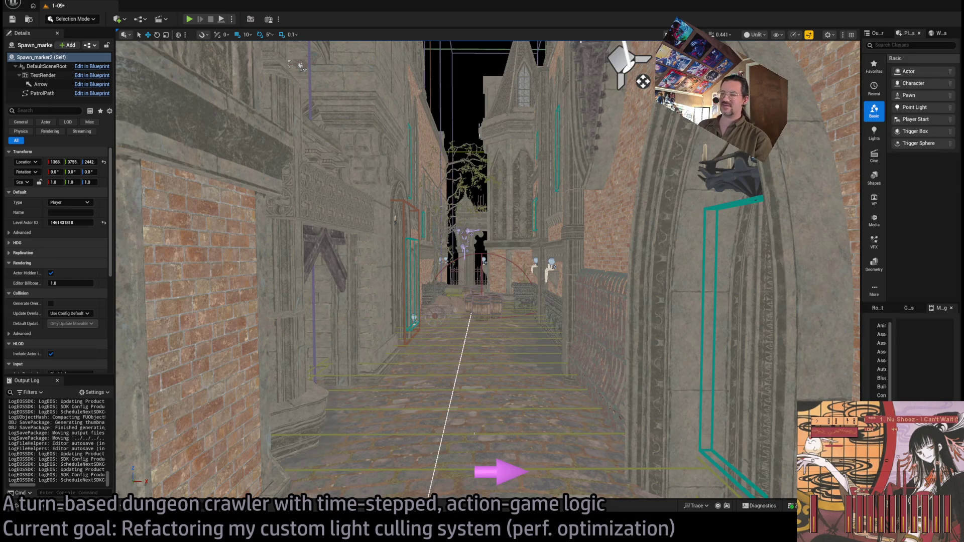
pyautogui.hotkey('alt', 'Tab')
pyautogui.click(609, 438)
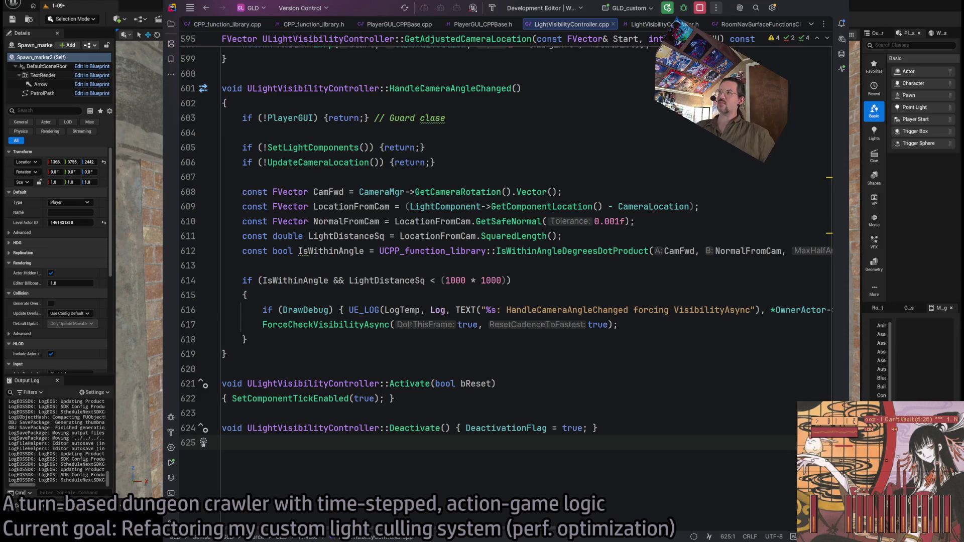
pyautogui.click(801, 18)
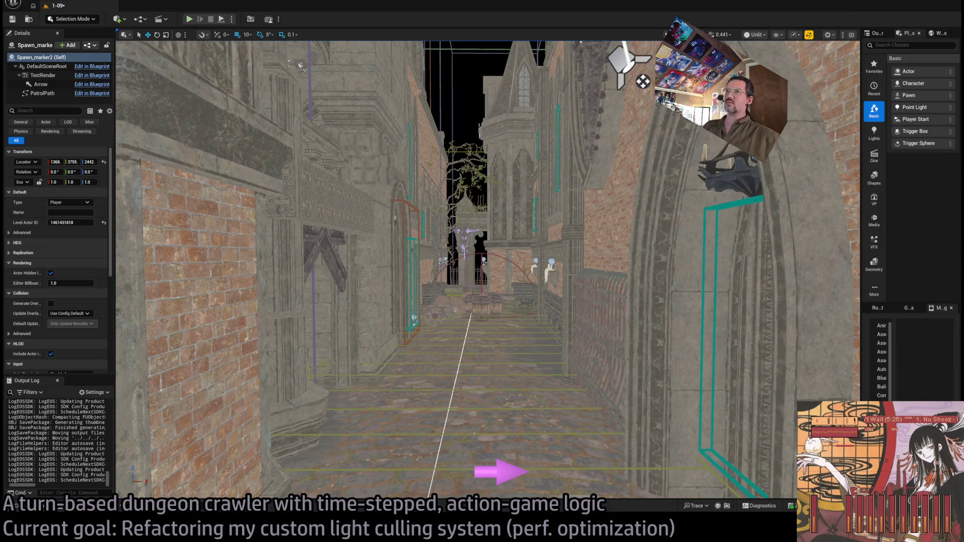
# Run a brief play-in-editor test of level 1-09 and bring up the Open Asset finder.
pyautogui.hotkey('alt', 'p')
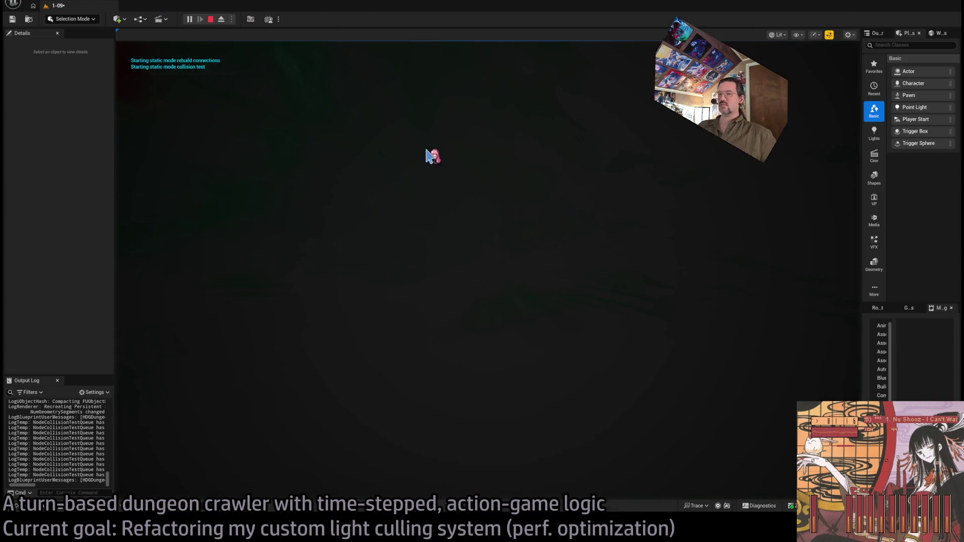
pyautogui.press('Escape')
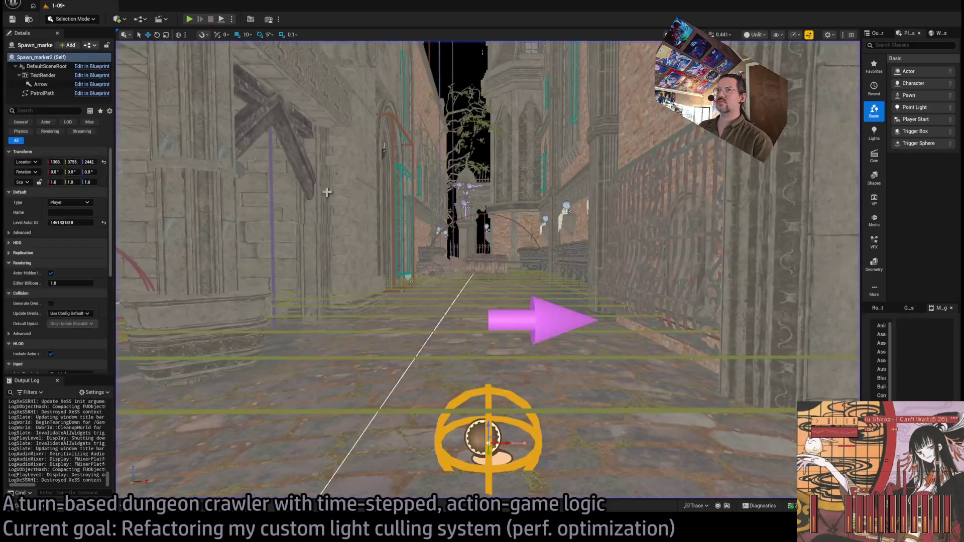
pyautogui.hotkey('ctrl', 'p')
pyautogui.write('playergui')
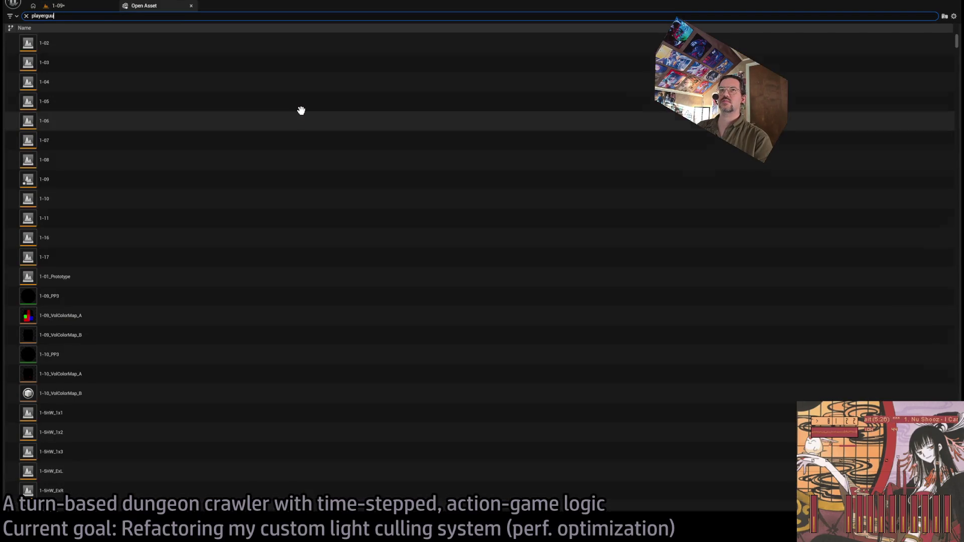
# Search for player_gui and open the Player_GUI blueprint.
pyautogui.press('BackSpace')
pyautogui.write('i')
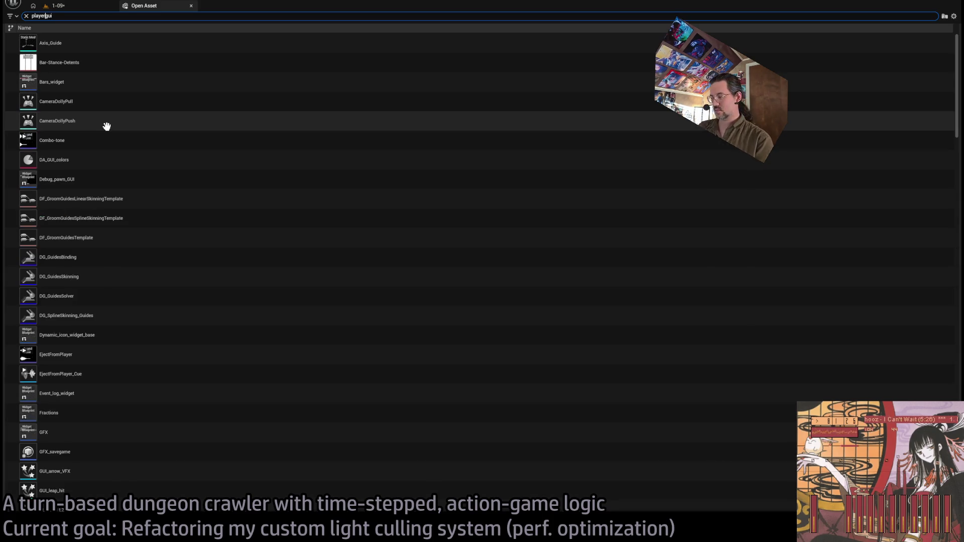
pyautogui.write('_')
pyautogui.click(109, 67)
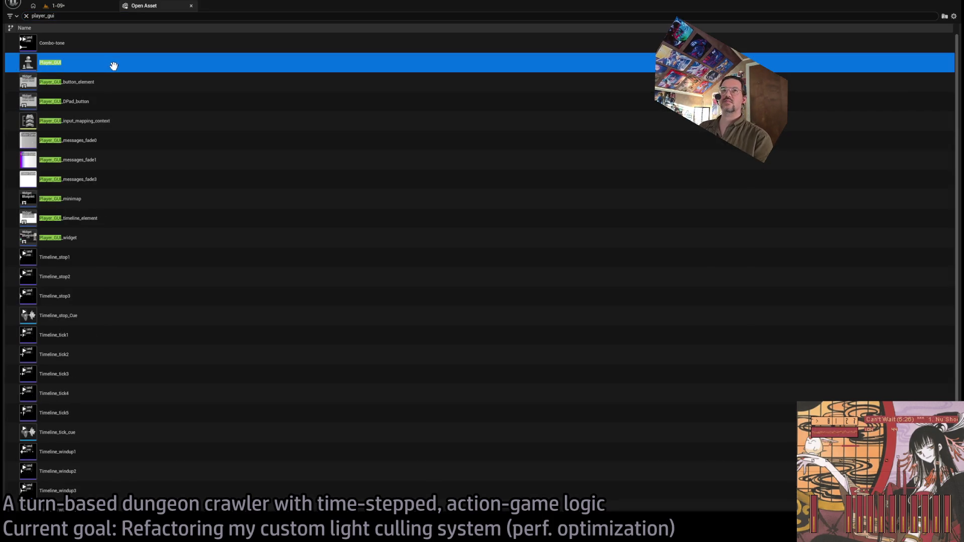
pyautogui.doubleClick(59, 70)
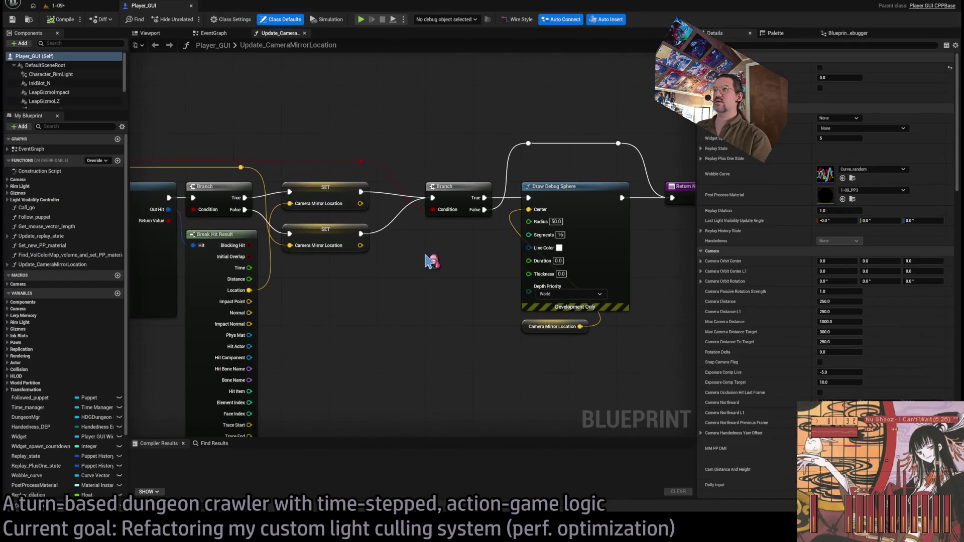
# Close the camera-mirror function graph, save Player_GUI, and return to the 1-09 level view.
pyautogui.middleClick(272, 33)
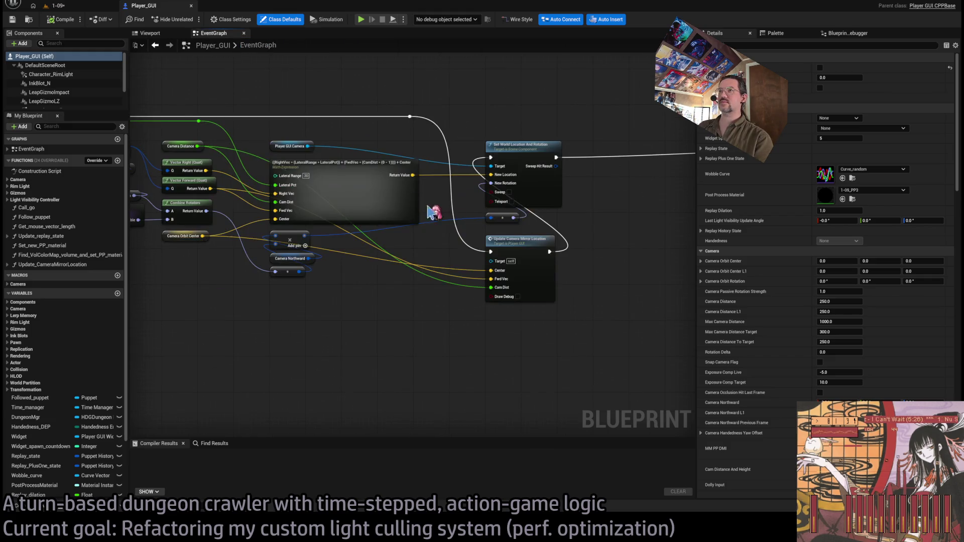
pyautogui.scroll(2, 532, 271)
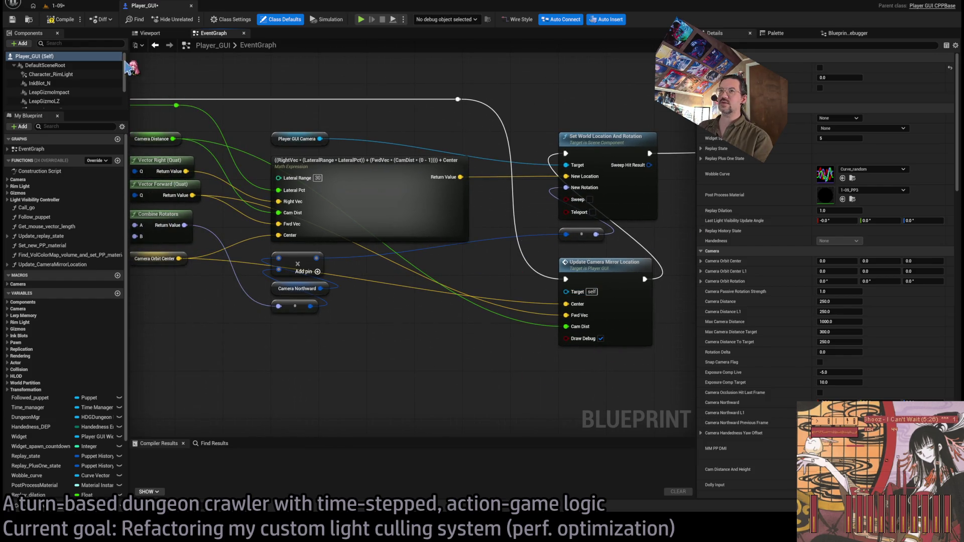
pyautogui.hotkey('ctrl', 's')
pyautogui.click(82, 6)
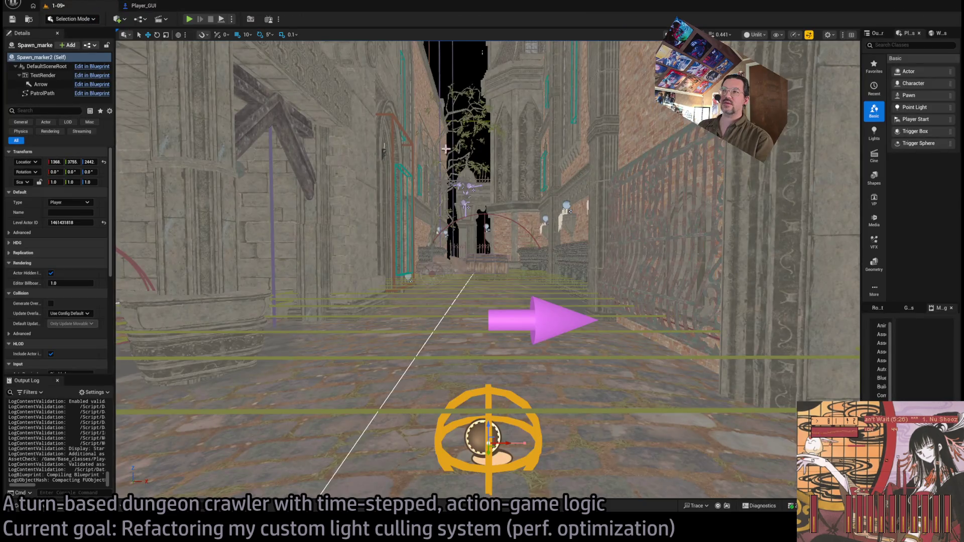
pyautogui.moveTo(446, 148)
pyautogui.mouseDown()
pyautogui.moveTo(475, 125)
pyautogui.moveTo(452, 178)
pyautogui.mouseUp()
# Inspect Room_SpotLight6's light and shadow details, then start a play-in-editor session.
pyautogui.click(449, 183)
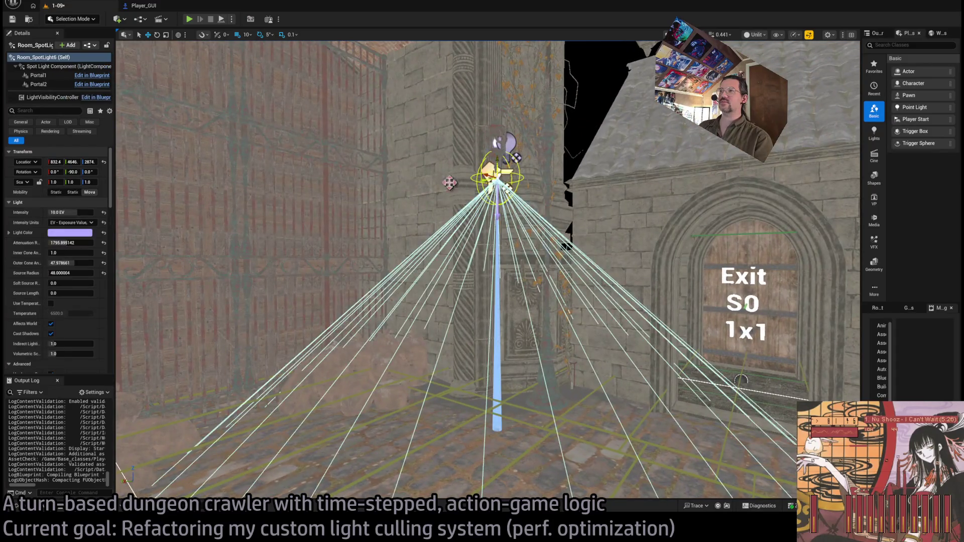
pyautogui.scroll(-10, 60, 276)
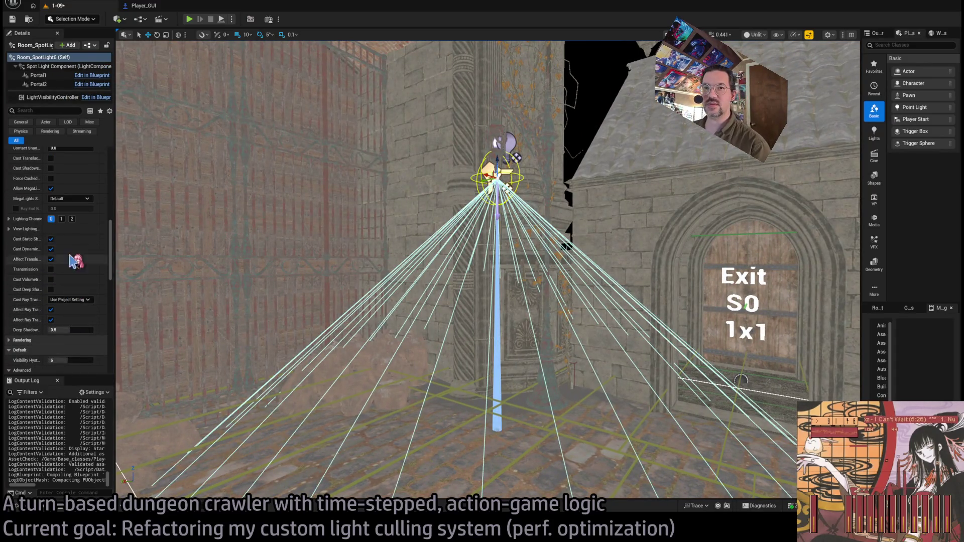
pyautogui.scroll(-3, 60, 280)
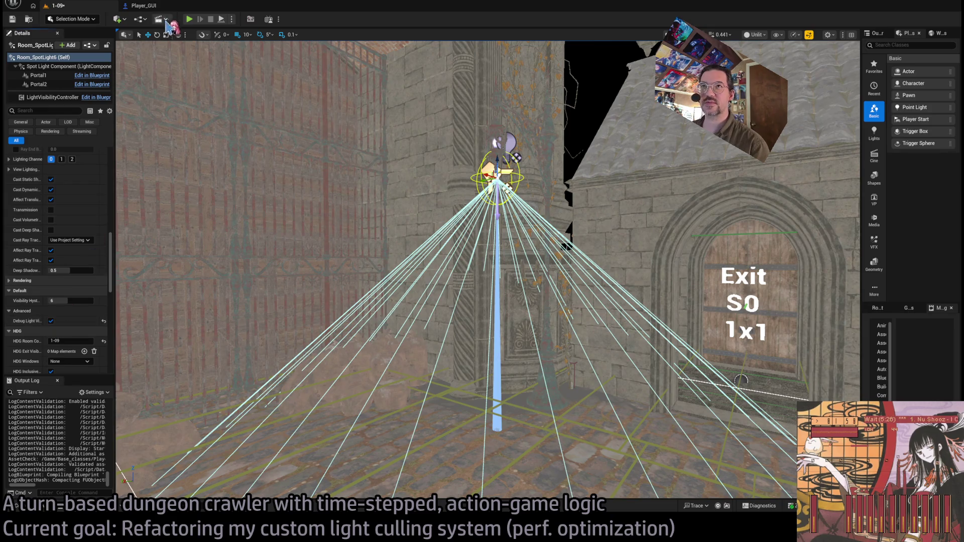
pyautogui.click(201, 22)
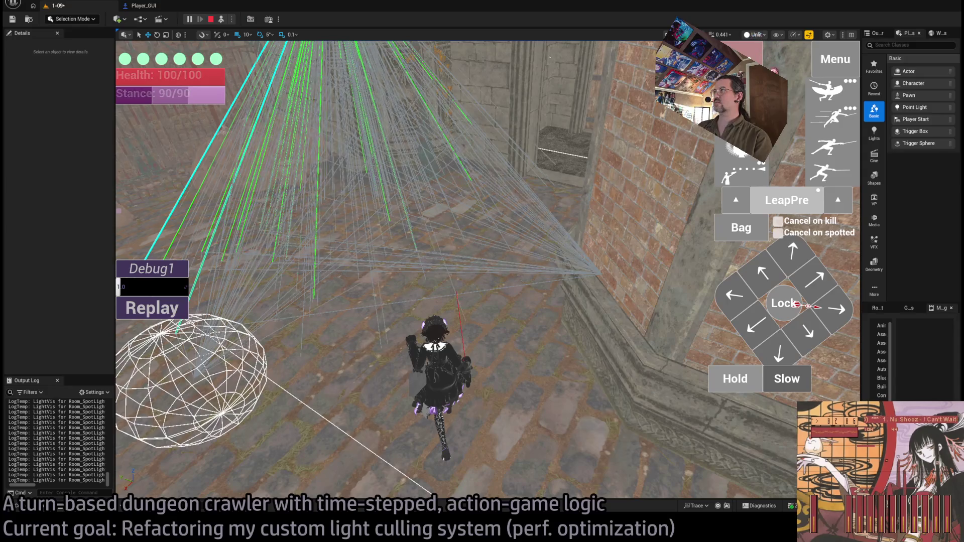
# In Lit view, run a longer move turn and a diagonal move turn, then return to the game camera.
pyautogui.hotkey('alt', '4')
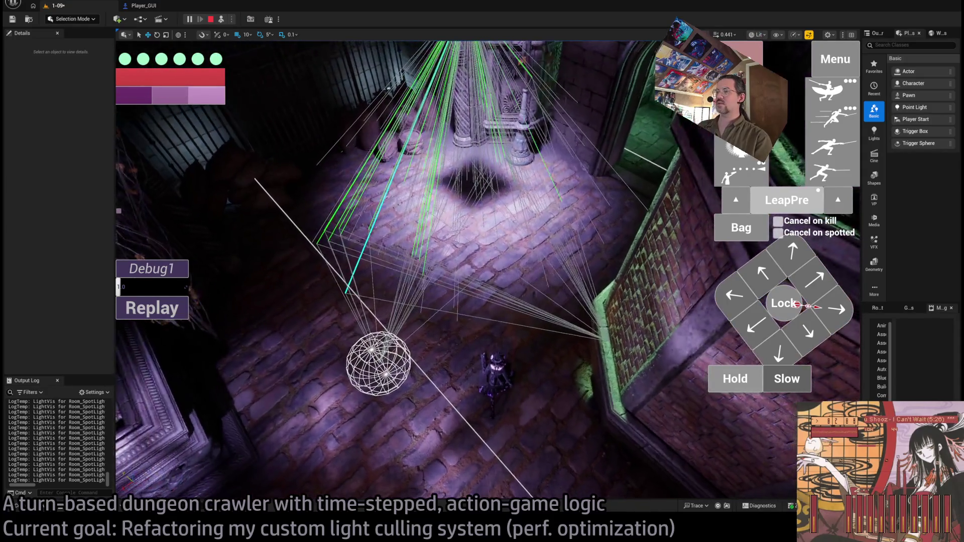
pyautogui.click(784, 348)
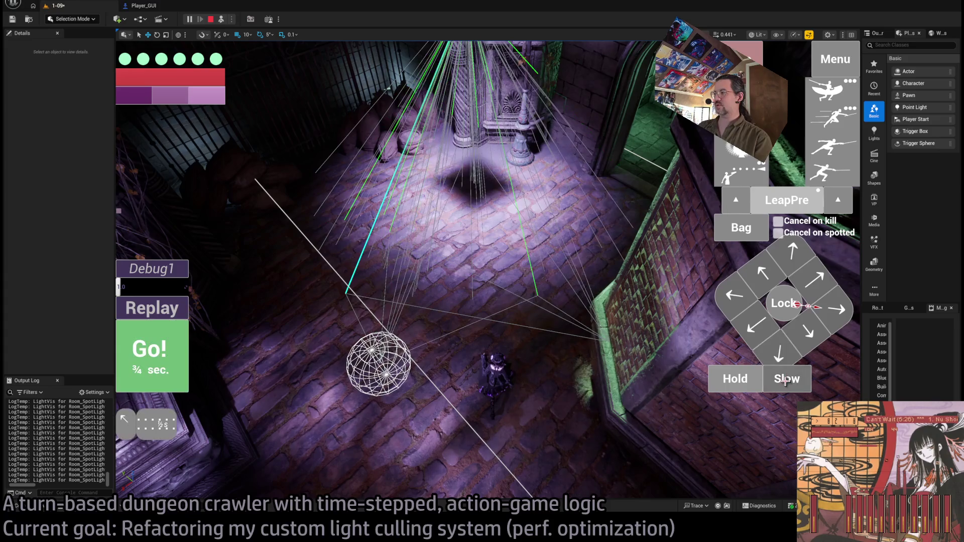
pyautogui.click(737, 292)
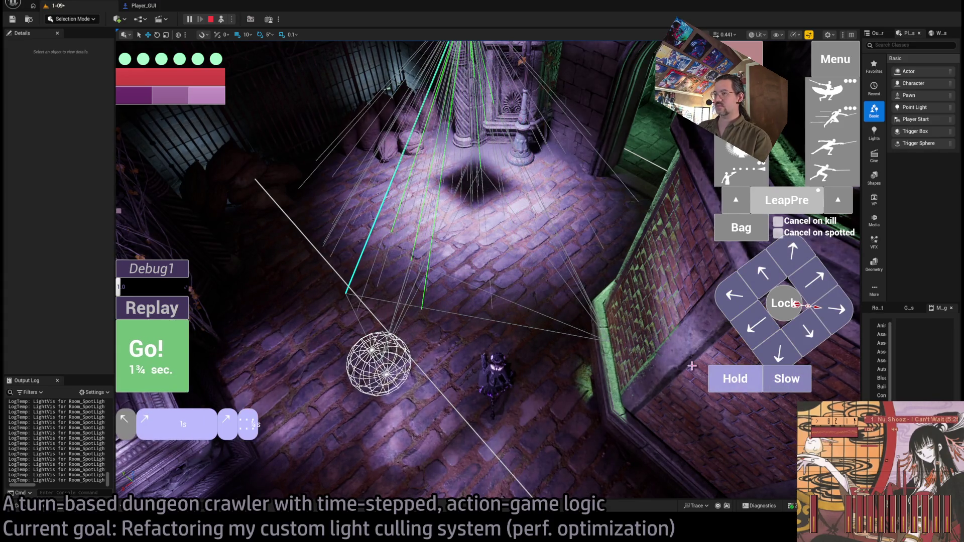
pyautogui.click(167, 361)
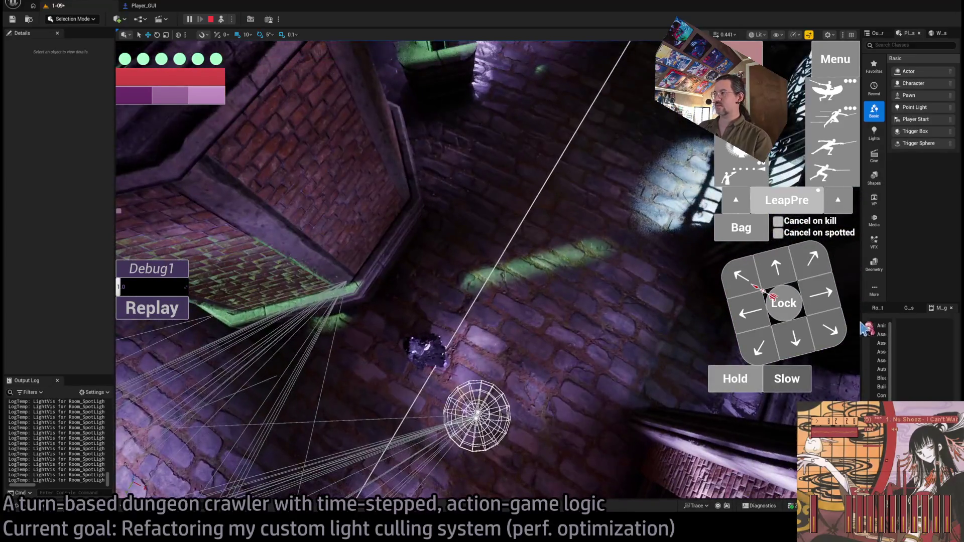
pyautogui.click(823, 253)
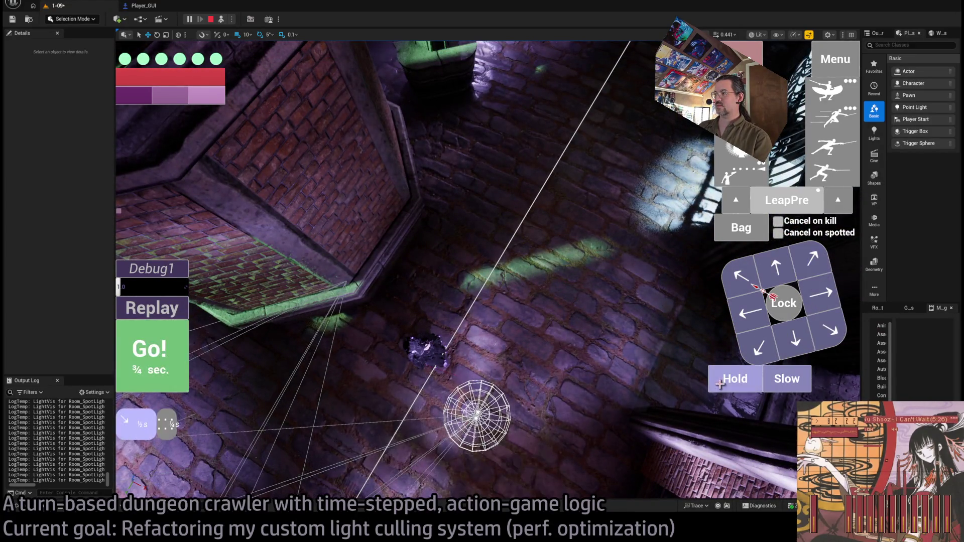
pyautogui.click(164, 370)
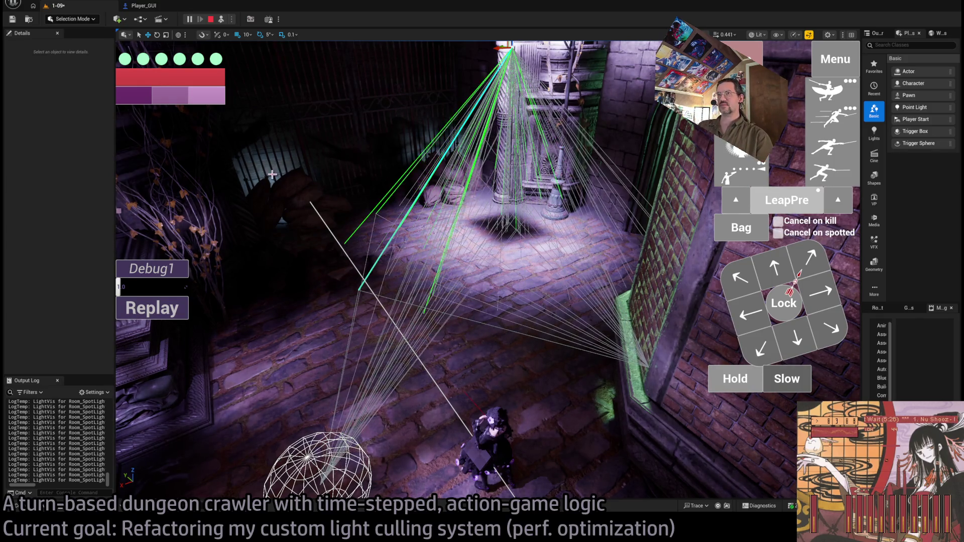
pyautogui.click(221, 19)
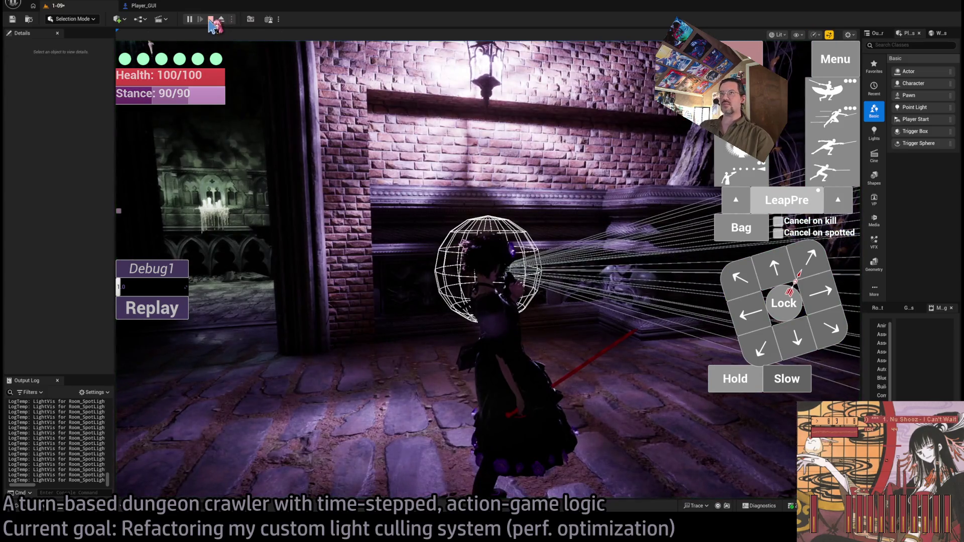
# End the play-in-editor session and save the 1-09 level.
pyautogui.click(211, 19)
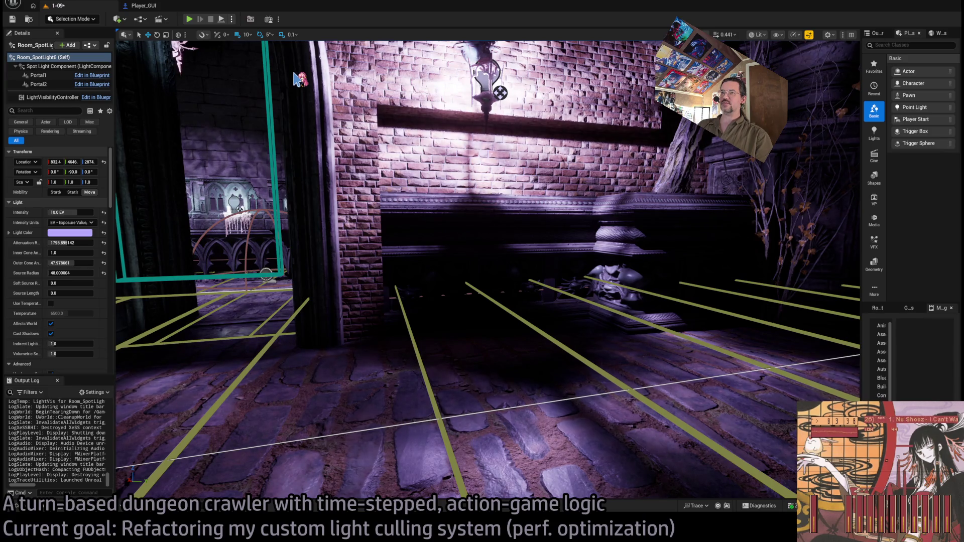
pyautogui.hotkey('alt', 'p')
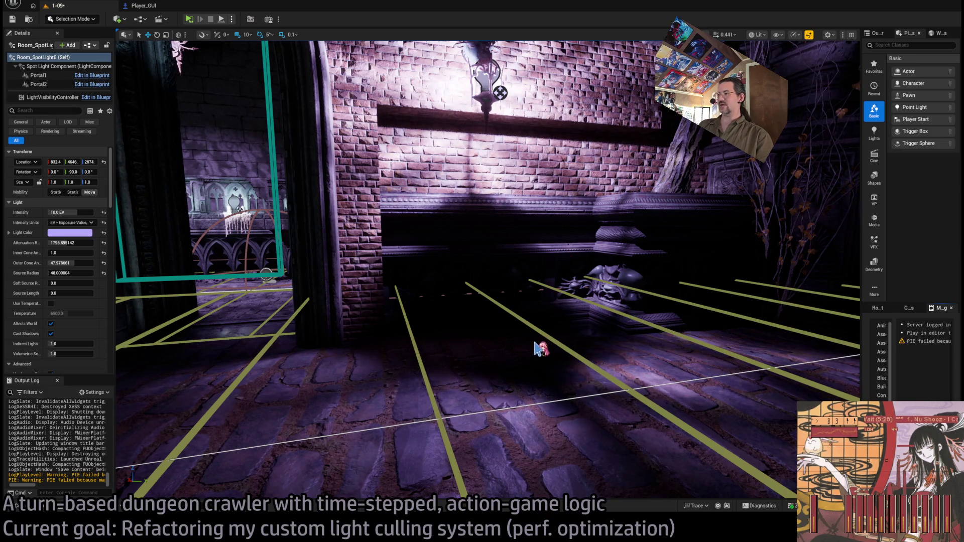
pyautogui.hotkey('ctrl', 's')
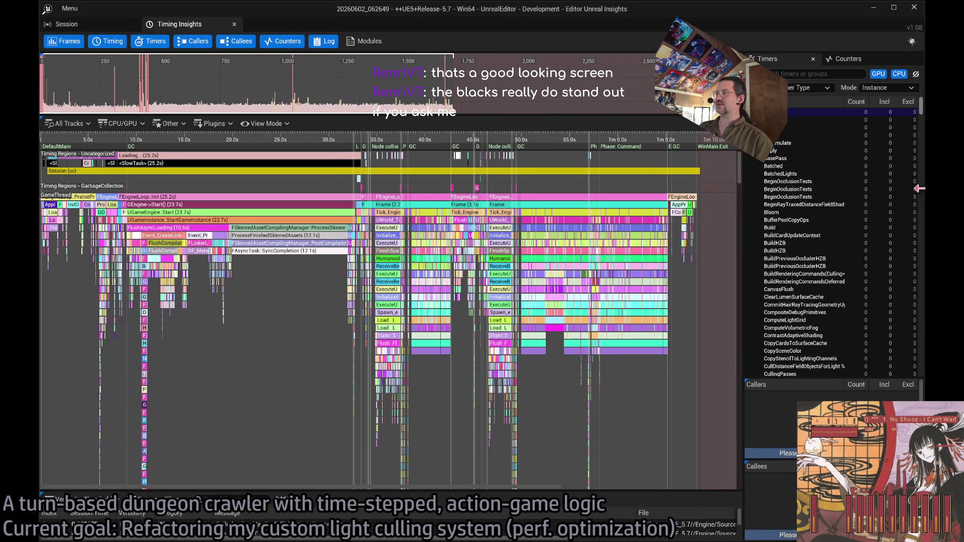
# Zoom the timing trace into a single frame around 58.51 s.
pyautogui.scroll(1, 681, 203)
pyautogui.scroll(5, 673, 206)
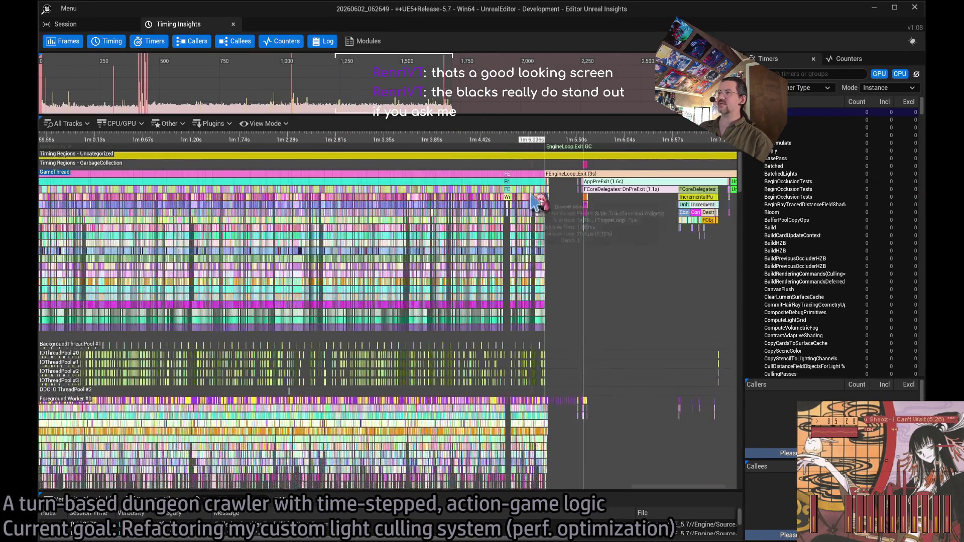
pyautogui.scroll(-6, 531, 246)
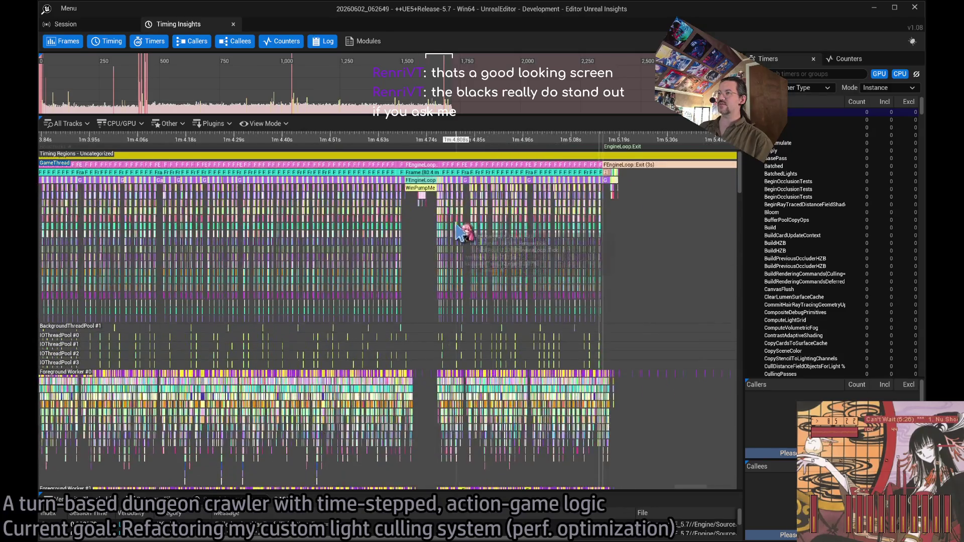
pyautogui.scroll(5, 588, 216)
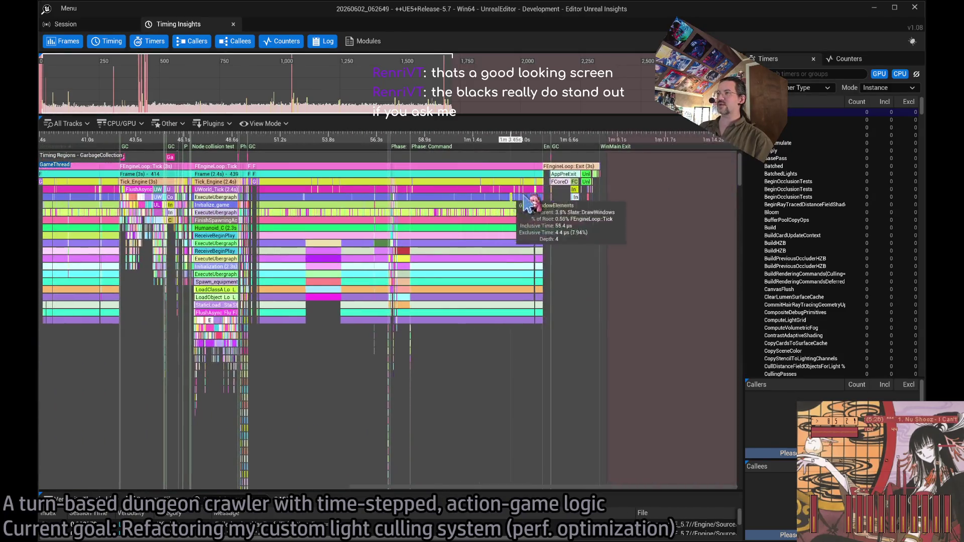
pyautogui.scroll(3, 274, 187)
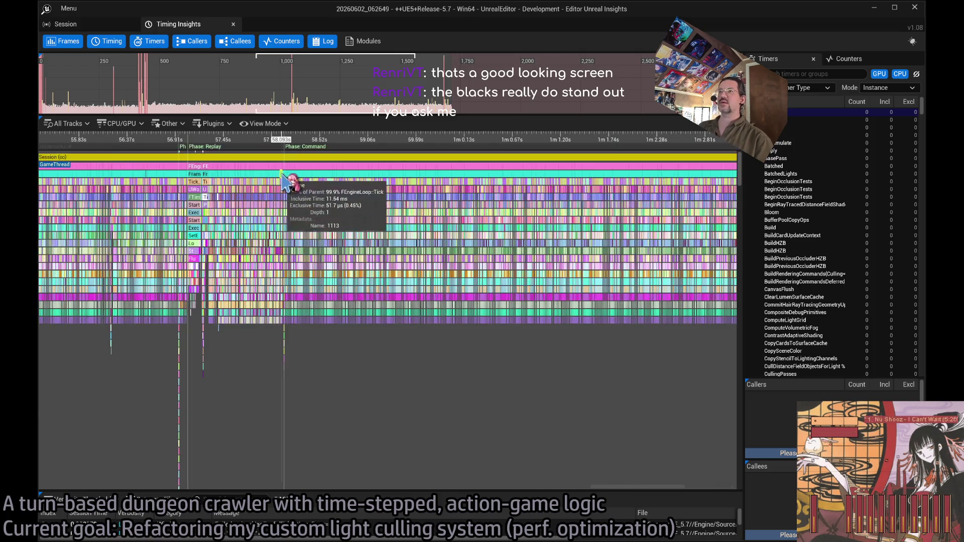
pyautogui.scroll(15, 365, 207)
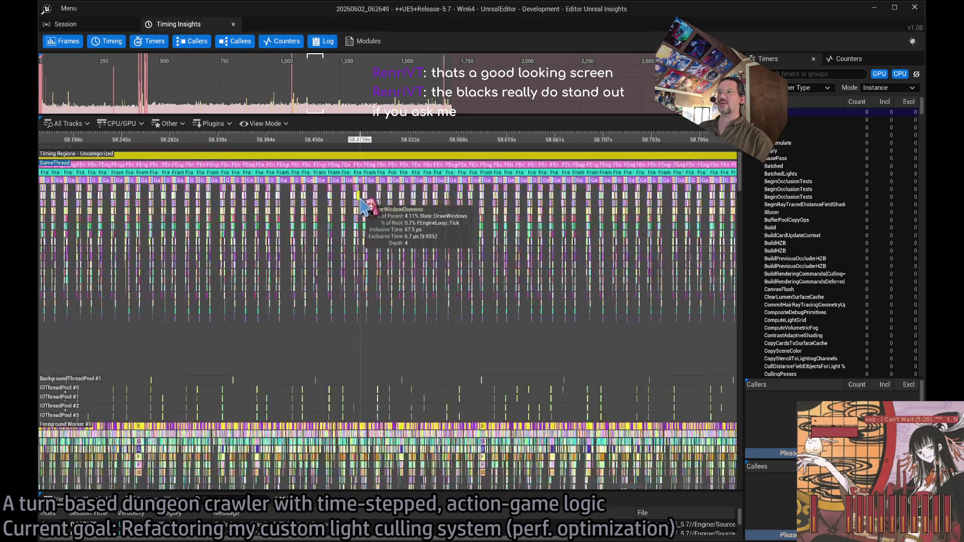
pyautogui.scroll(4, 479, 246)
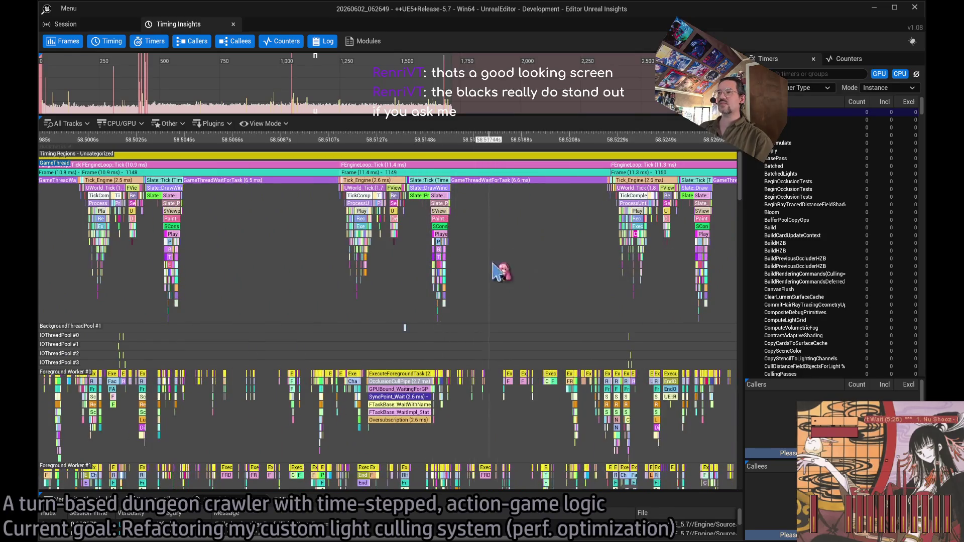
pyautogui.scroll(4, 467, 302)
pyautogui.scroll(2, 457, 300)
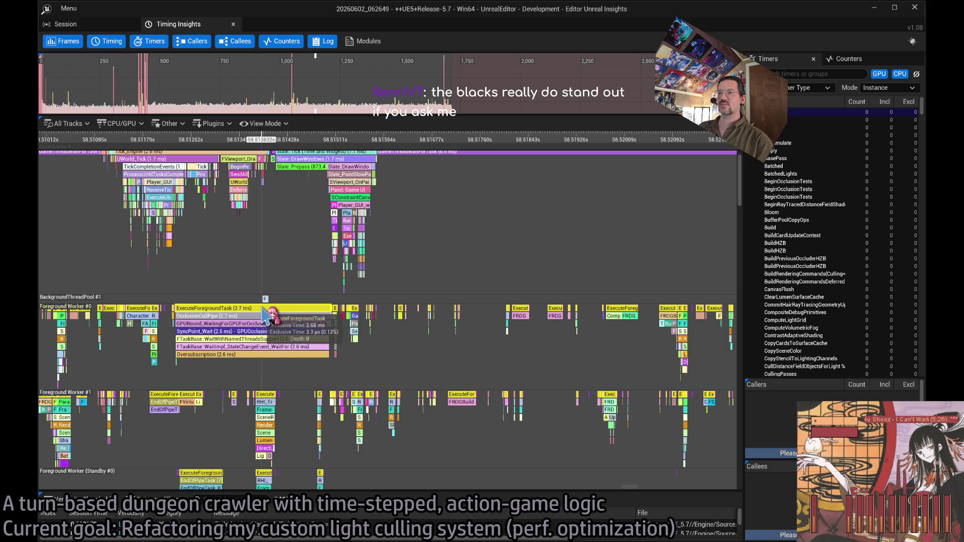
pyautogui.moveTo(262, 339)
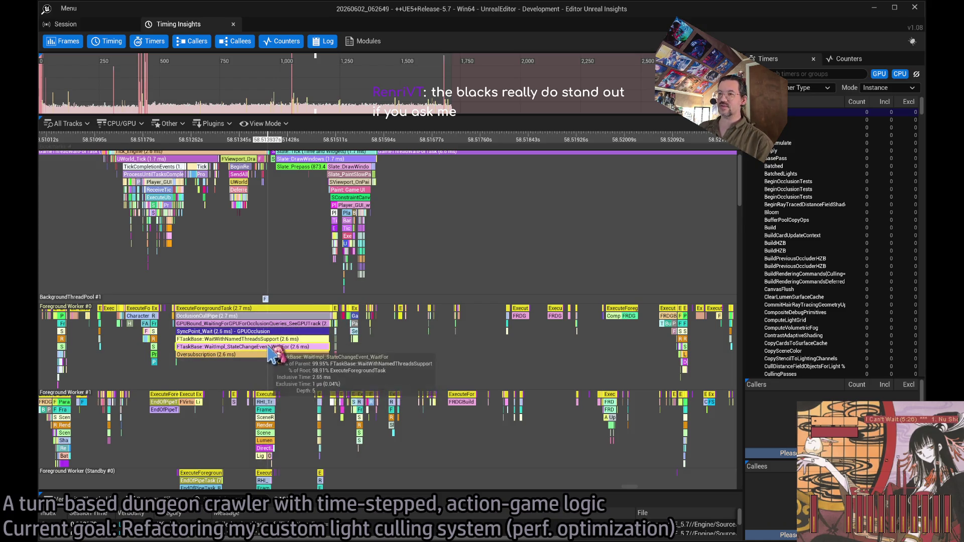
pyautogui.scroll(-3, 332, 384)
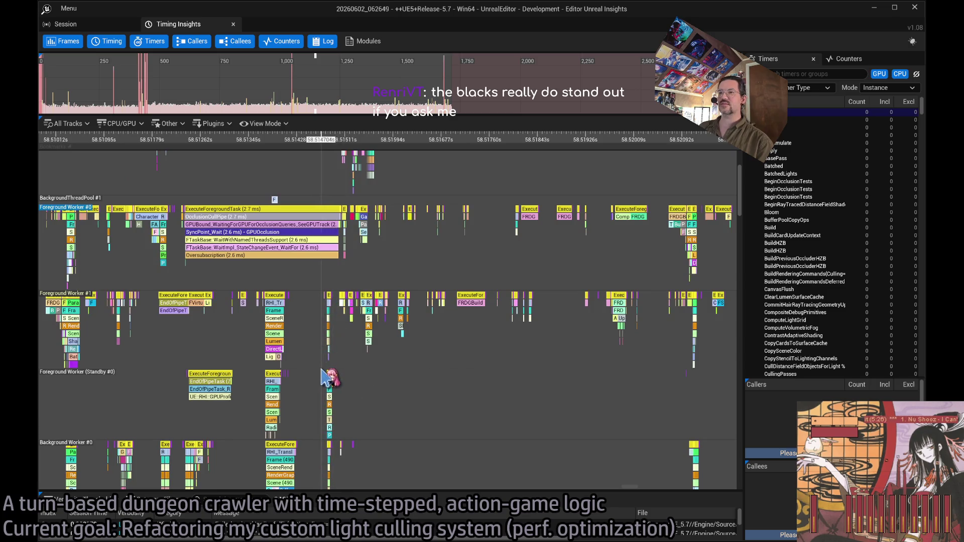
pyautogui.scroll(-2, 400, 331)
pyautogui.scroll(1, 400, 332)
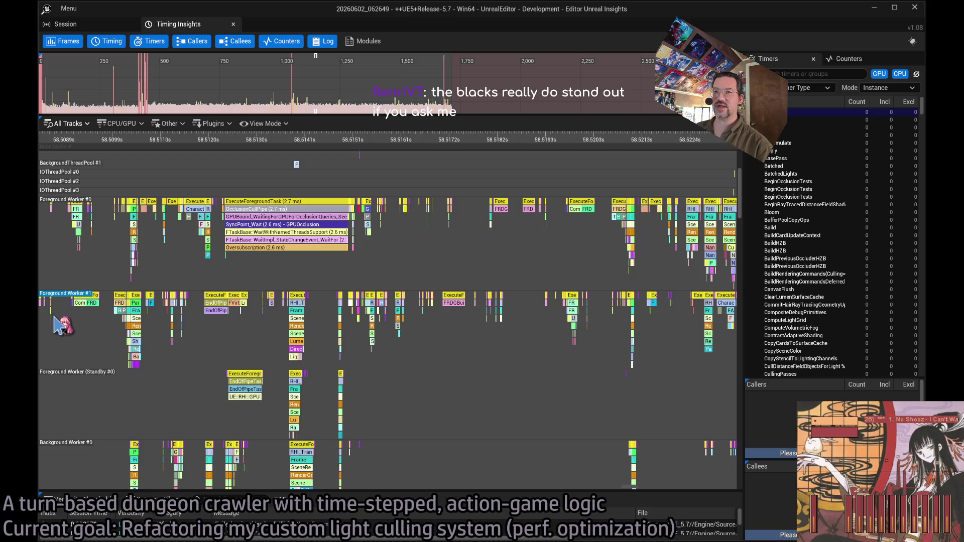
# Highlight the Foreground Worker (Standby #0) track and select Frame 1149 to list its CPU timers.
pyautogui.click(525, 374)
pyautogui.scroll(-3, 673, 261)
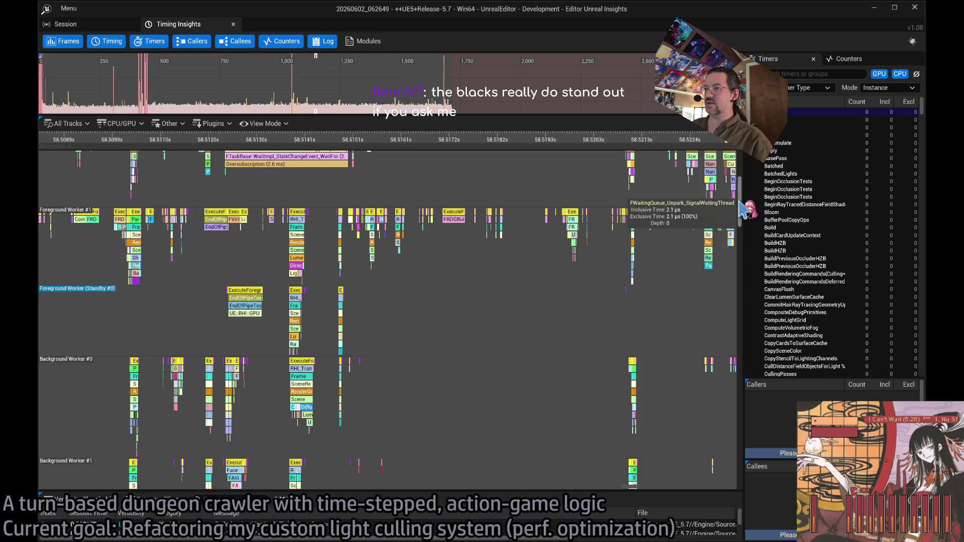
pyautogui.scroll(10, 742, 208)
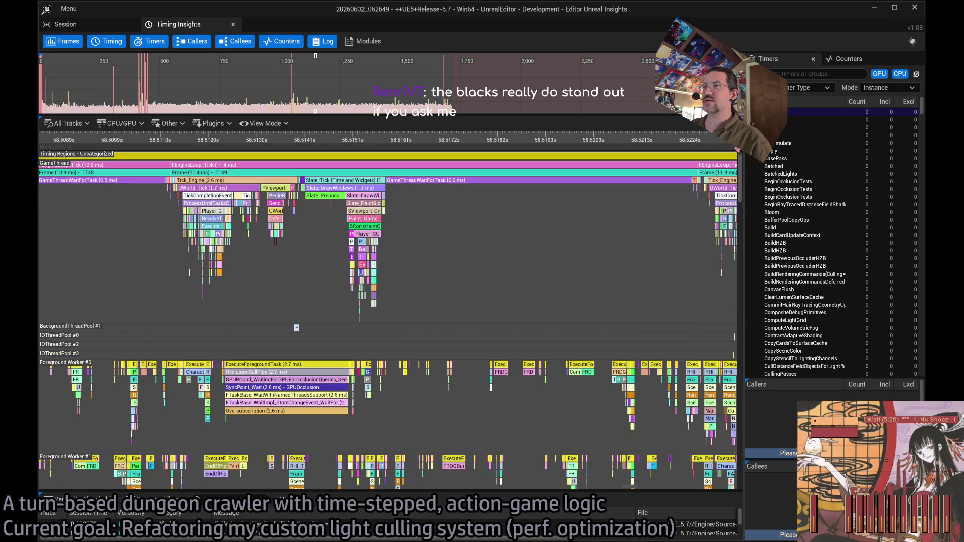
pyautogui.click(414, 175)
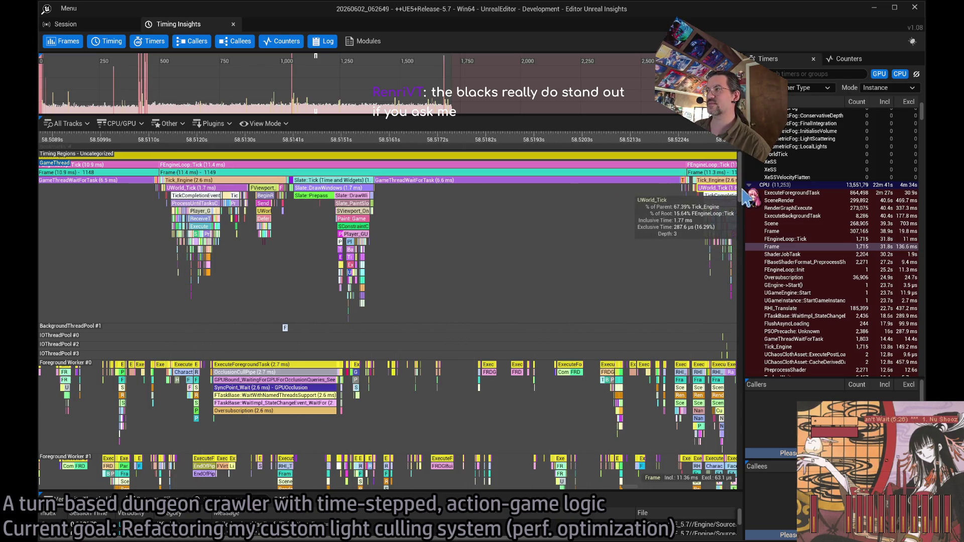
pyautogui.scroll(-3, 748, 206)
pyautogui.scroll(-5, 748, 207)
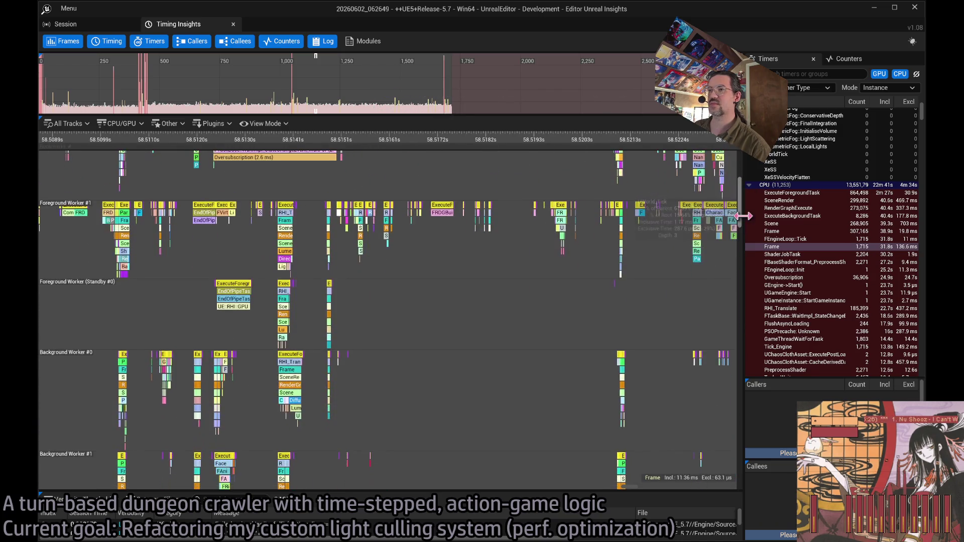
pyautogui.scroll(-2, 748, 216)
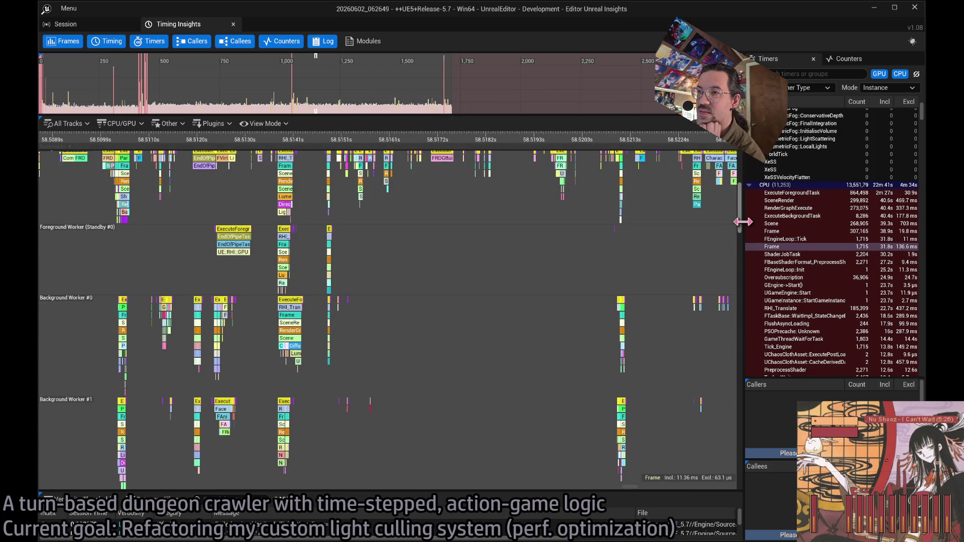
pyautogui.scroll(-4, 744, 221)
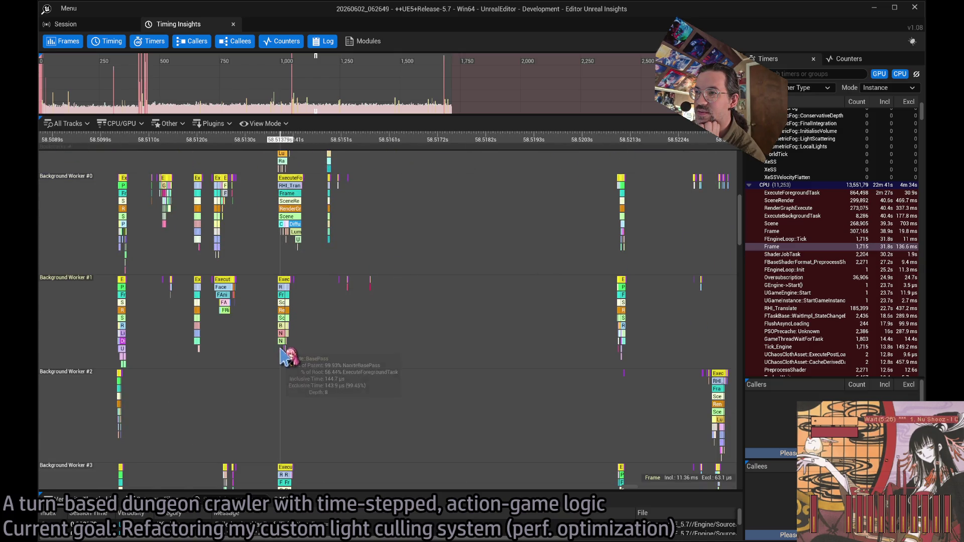
pyautogui.scroll(-7, 739, 266)
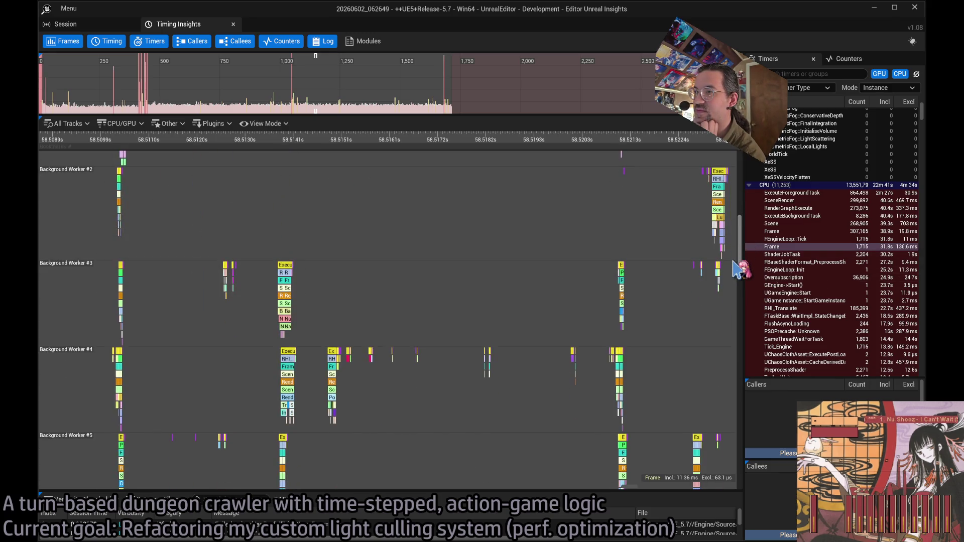
pyautogui.scroll(-3, 738, 266)
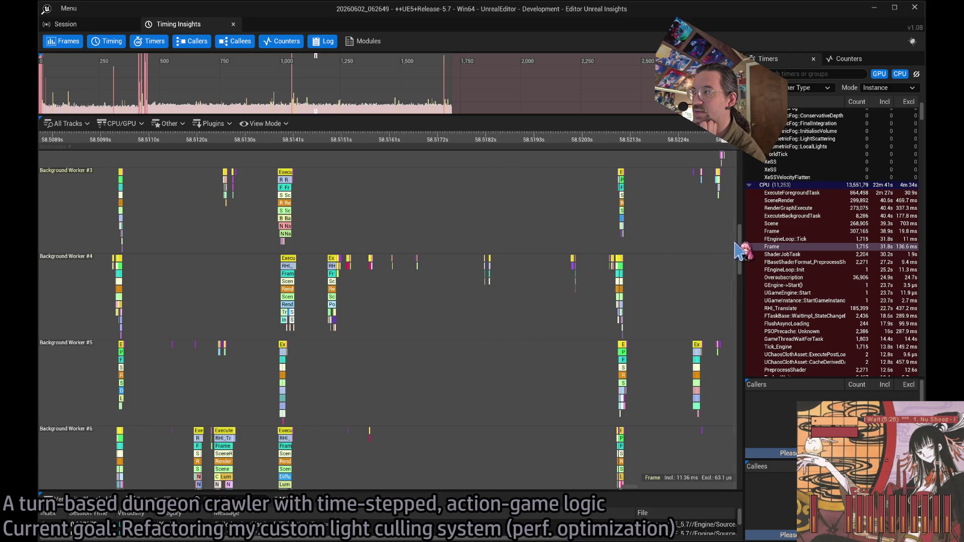
pyautogui.scroll(-1, 743, 261)
pyautogui.moveTo(740, 255); pyautogui.dragTo(738, 307)
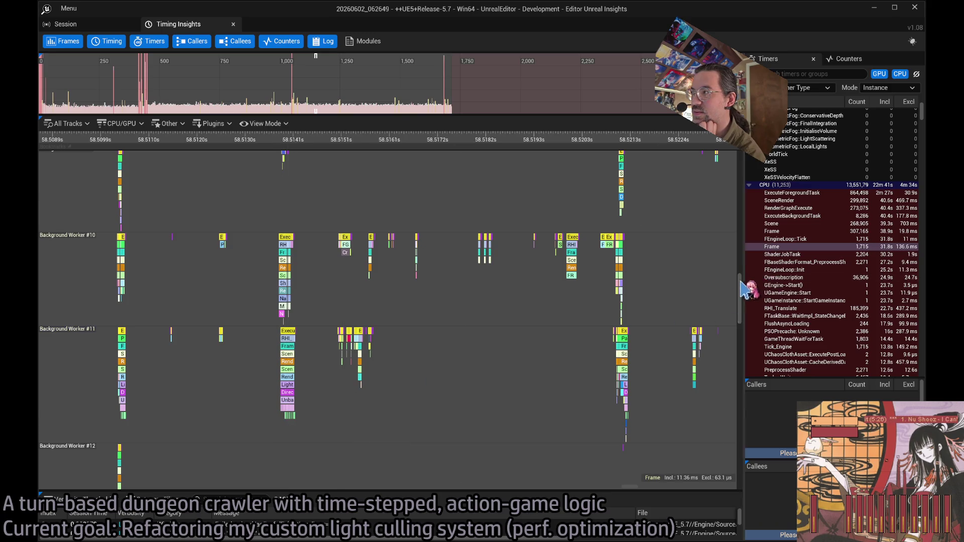
pyautogui.scroll(-5, 742, 297)
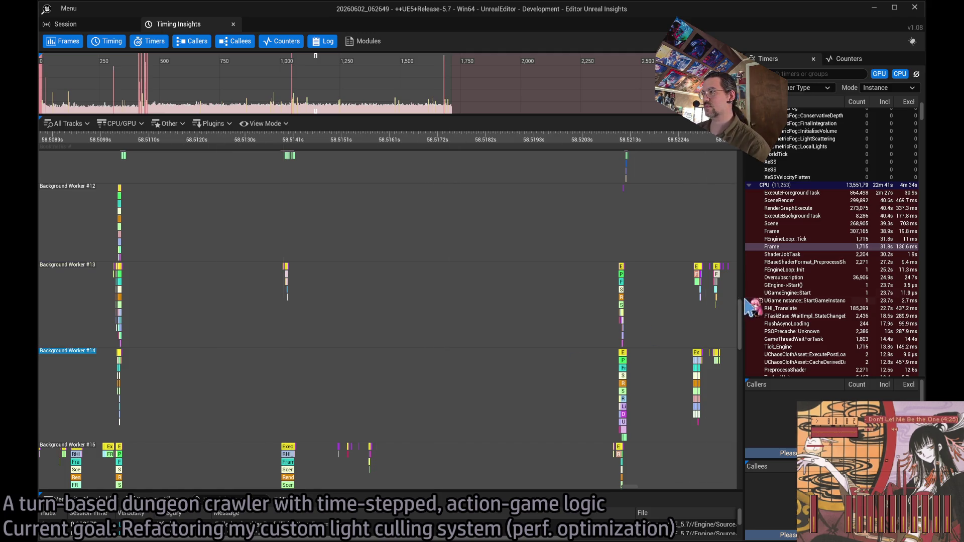
pyautogui.scroll(1, 738, 309)
pyautogui.scroll(-8, 742, 318)
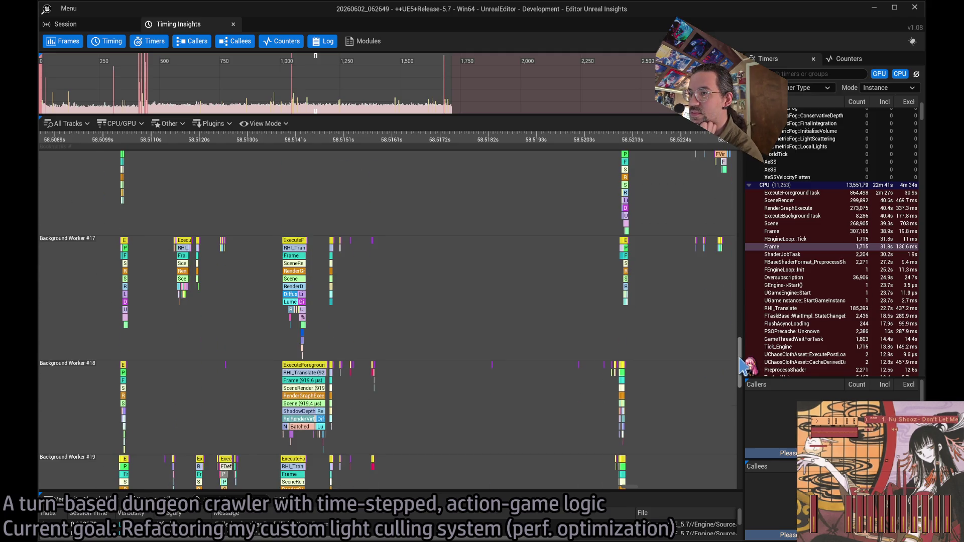
pyautogui.scroll(-5, 743, 367)
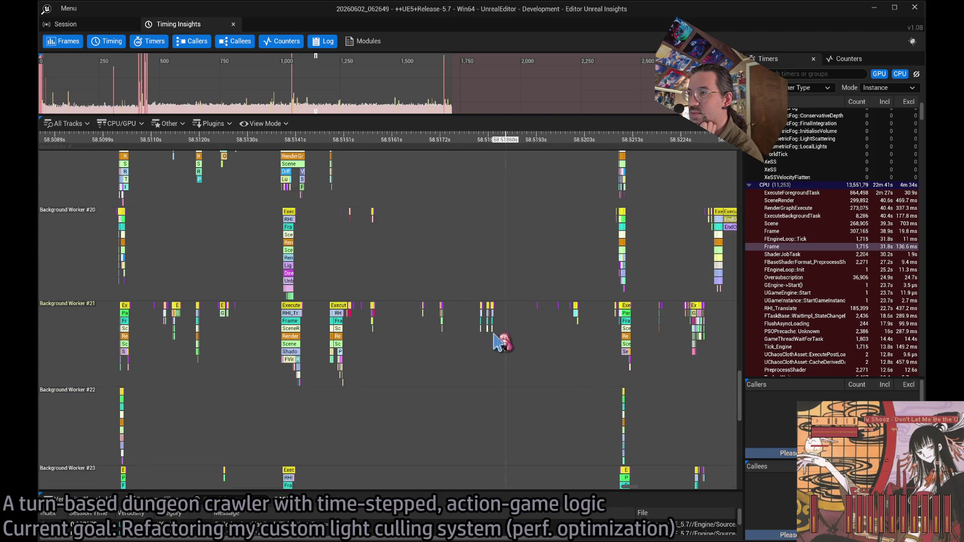
pyautogui.moveTo(443, 327)
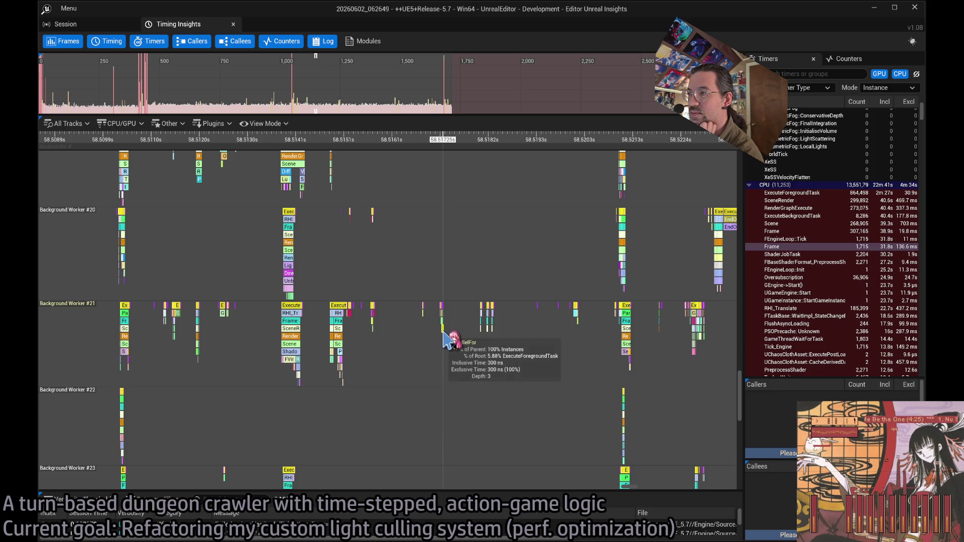
pyautogui.moveTo(493, 317)
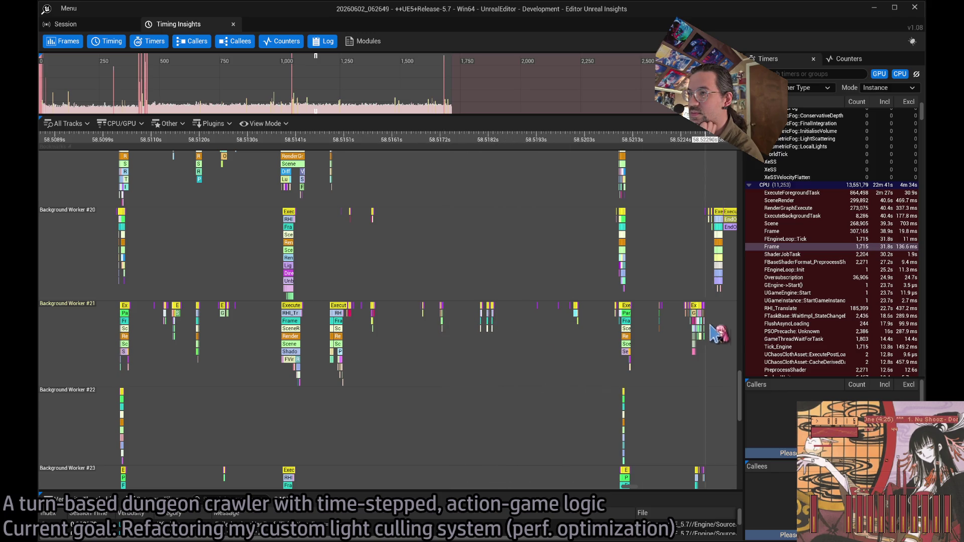
pyautogui.scroll(-5, 743, 406)
pyautogui.moveTo(743, 407); pyautogui.dragTo(738, 450)
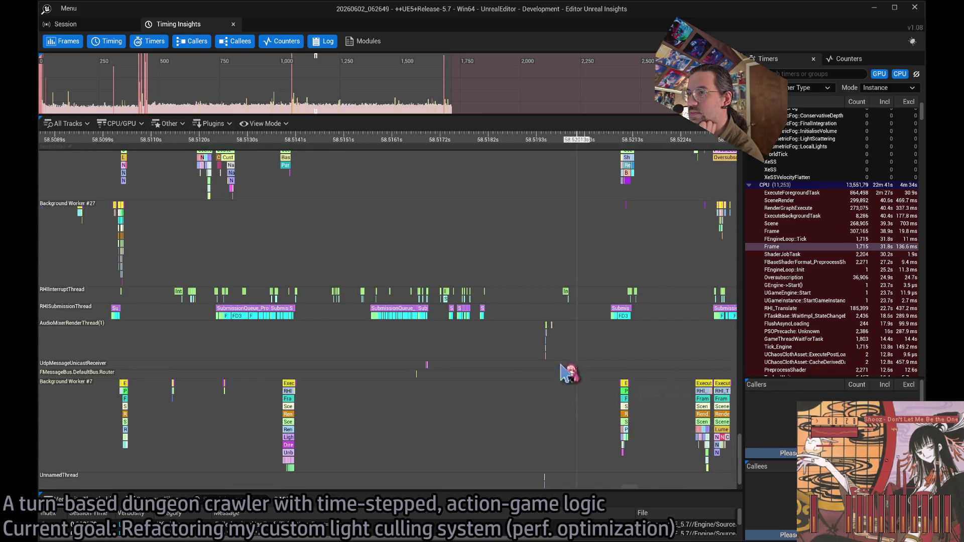
pyautogui.moveTo(400, 317)
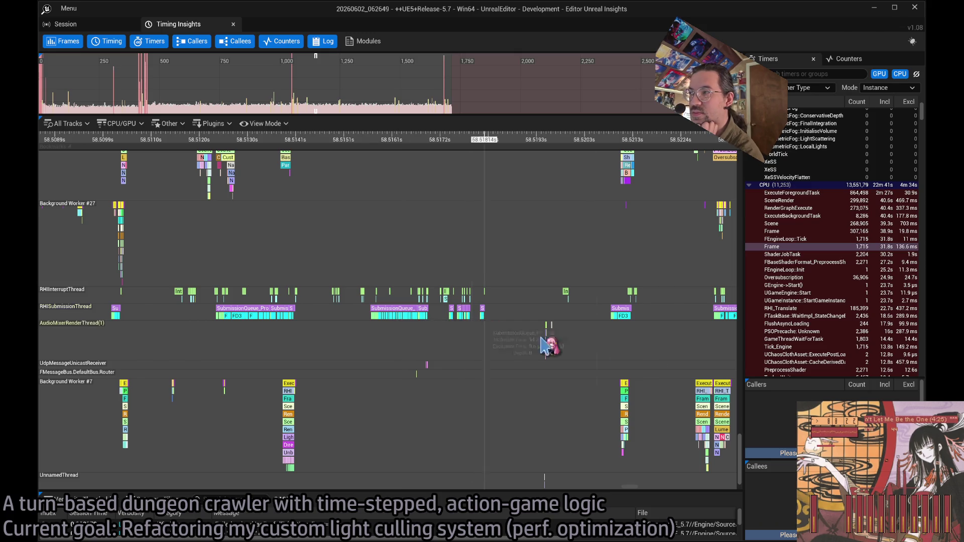
pyautogui.moveTo(739, 443); pyautogui.dragTo(736, 156)
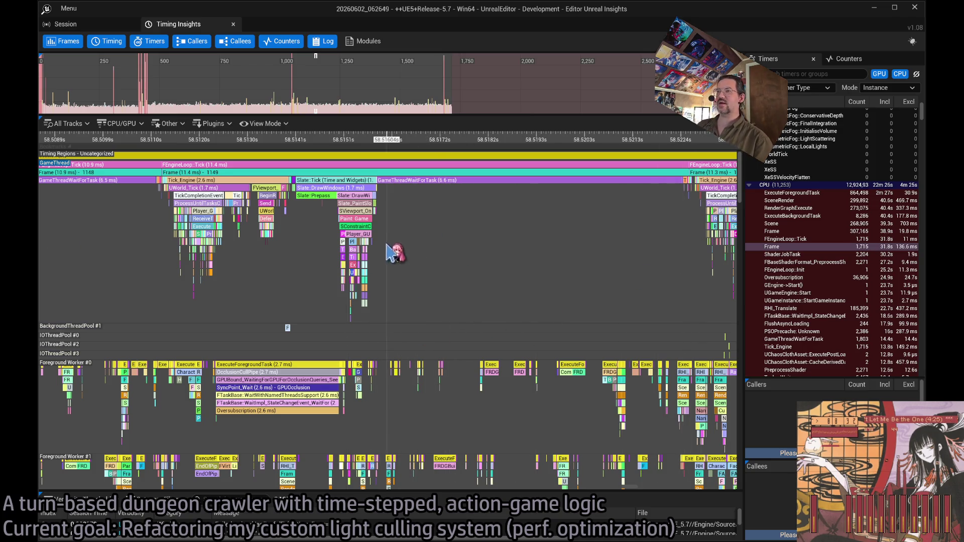
# Zoom into one frame and scroll through its worker-thread tracks.
pyautogui.scroll(6, 199, 232)
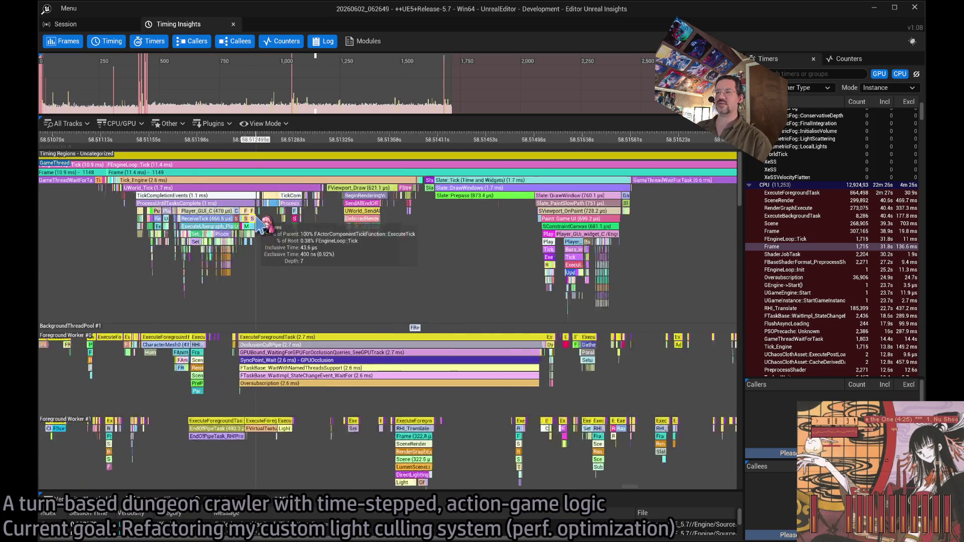
pyautogui.scroll(3, 382, 256)
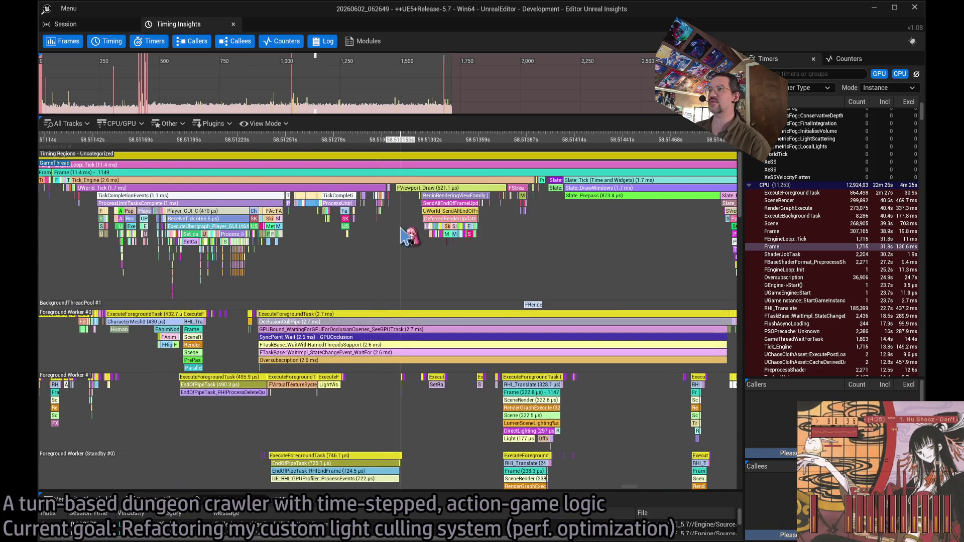
pyautogui.scroll(-3, 420, 219)
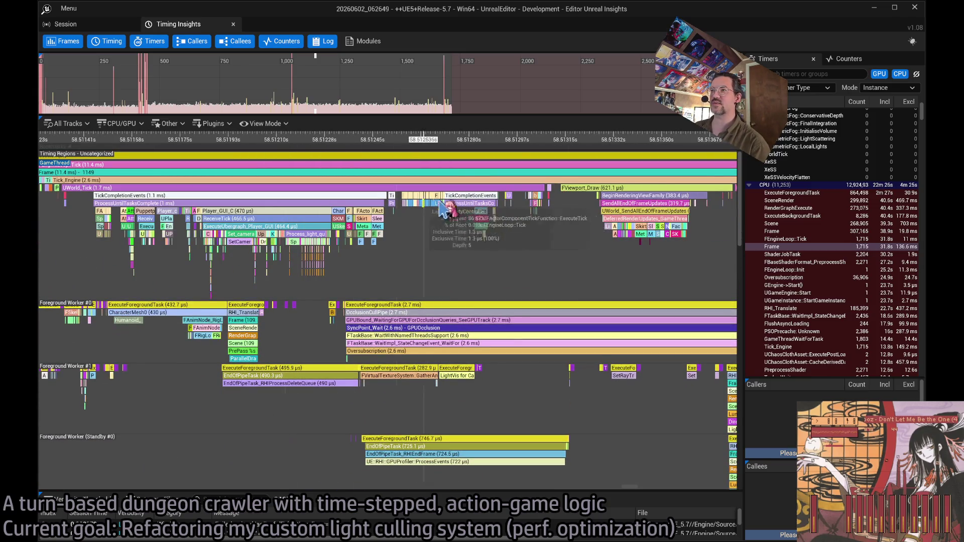
pyautogui.scroll(-2, 456, 269)
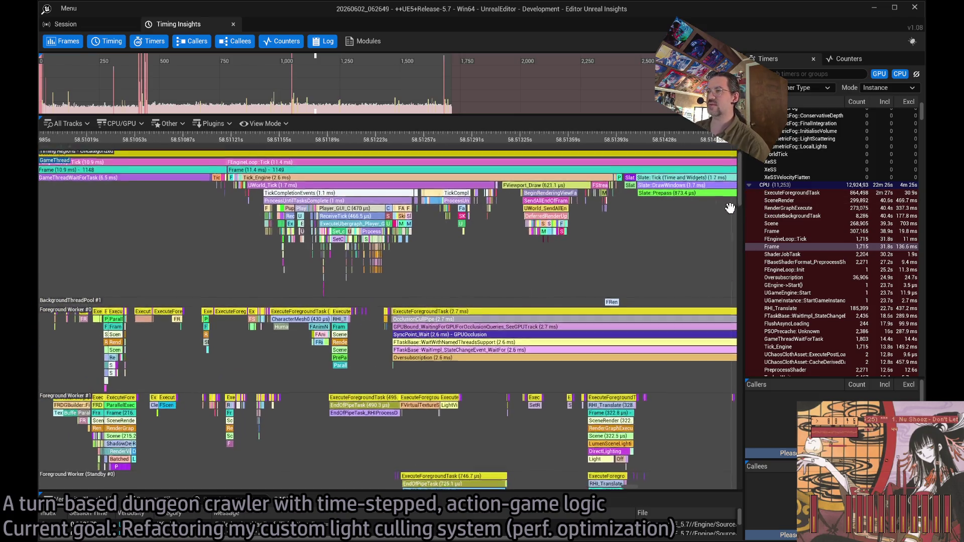
pyautogui.scroll(-3, 742, 210)
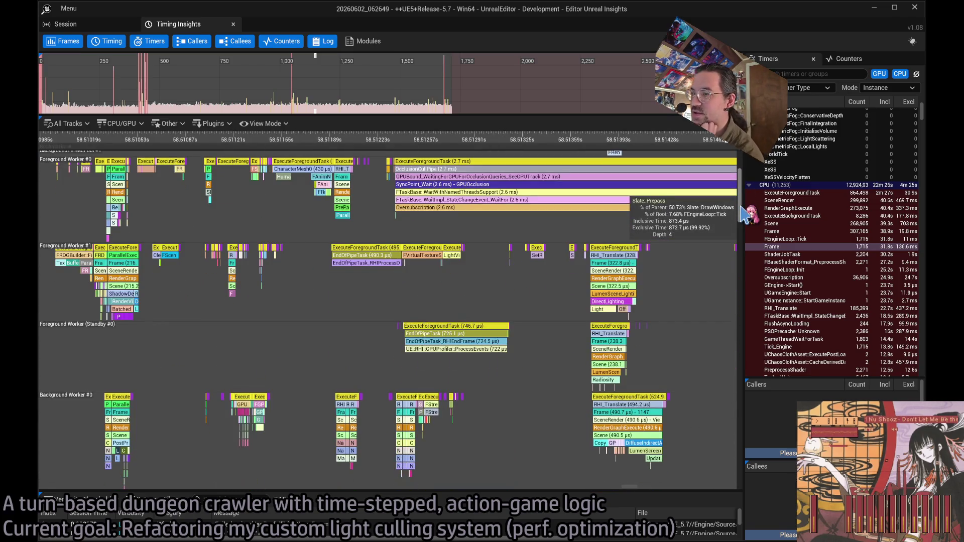
pyautogui.scroll(-3, 745, 215)
pyautogui.scroll(5, 389, 346)
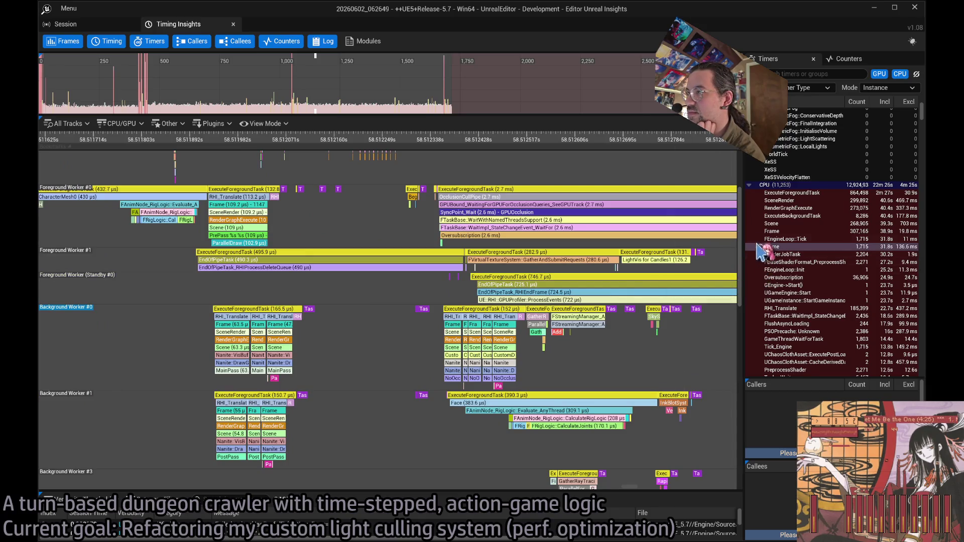
pyautogui.scroll(-6, 746, 236)
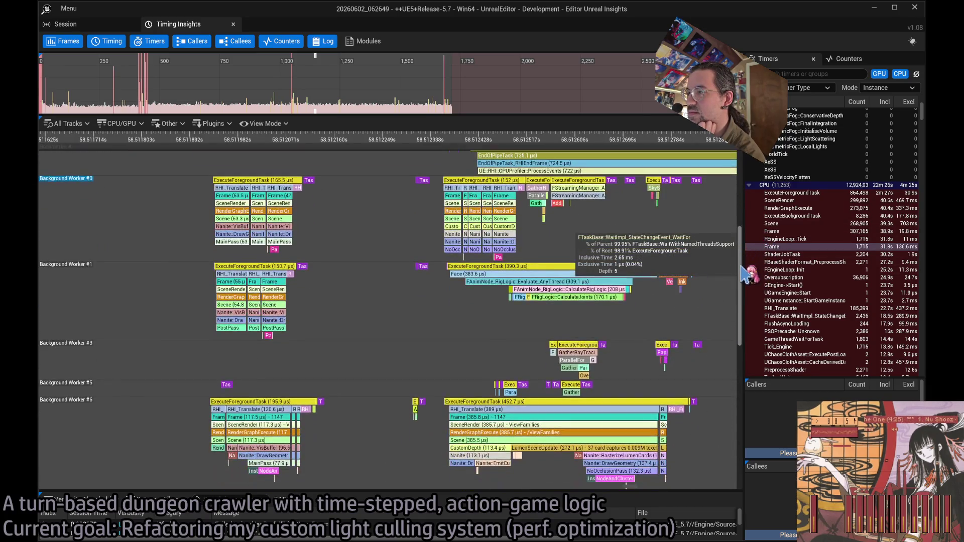
pyautogui.moveTo(735, 286)
pyautogui.mouseDown()
pyautogui.moveTo(723, 342)
pyautogui.moveTo(726, 413)
pyautogui.mouseUp()
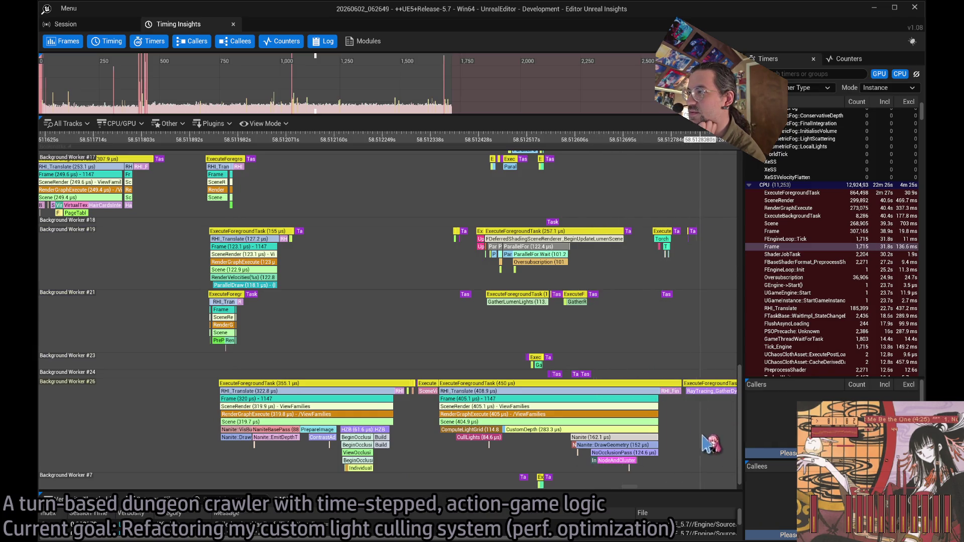
pyautogui.moveTo(737, 439); pyautogui.dragTo(737, 314)
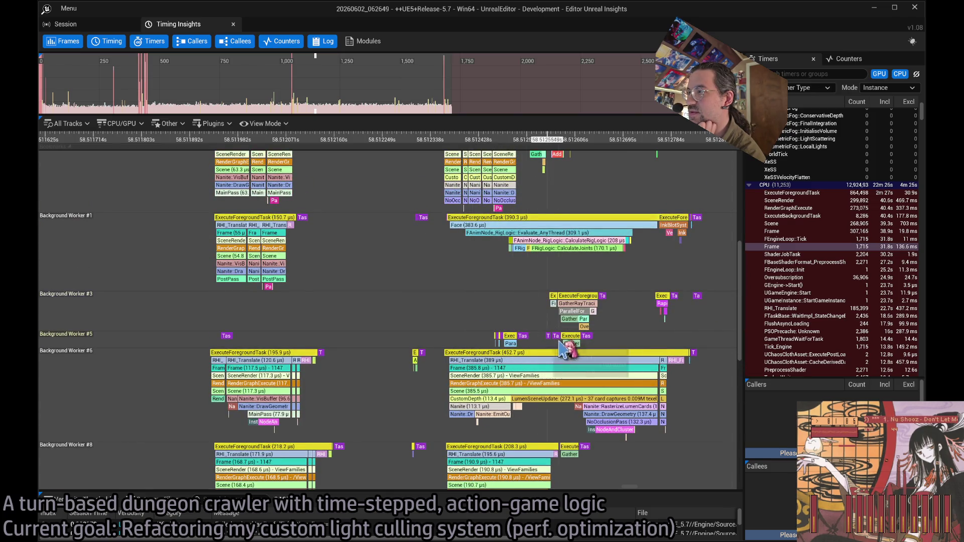
pyautogui.moveTo(740, 323); pyautogui.dragTo(744, 273)
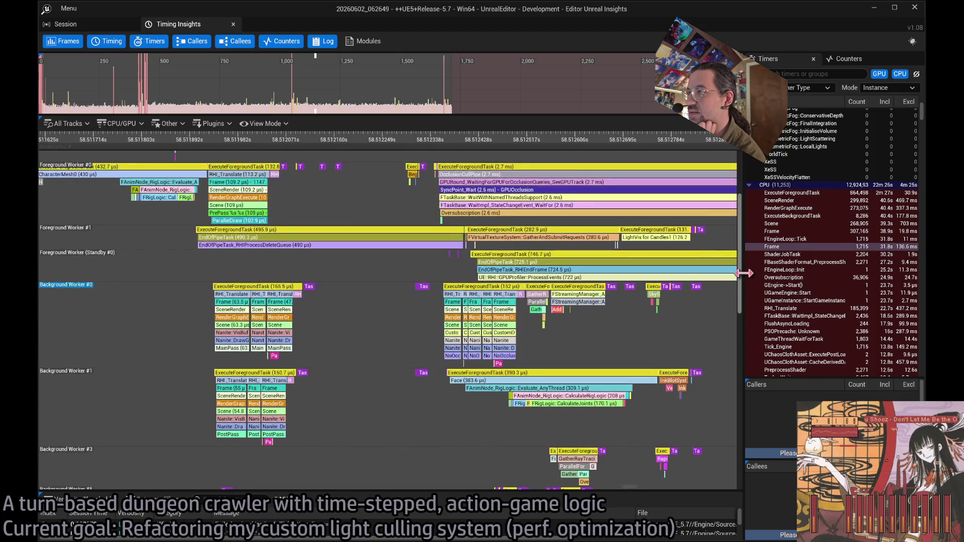
pyautogui.scroll(2, 744, 273)
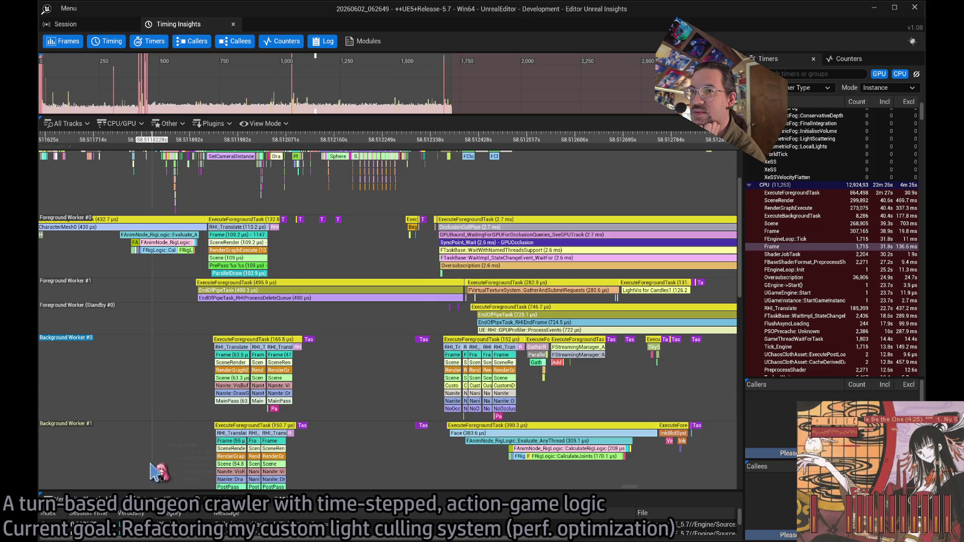
# Pan to later events in the frame and inspect task timings such as LightVis for Candles1.
pyautogui.hscroll(5, 577, 426)
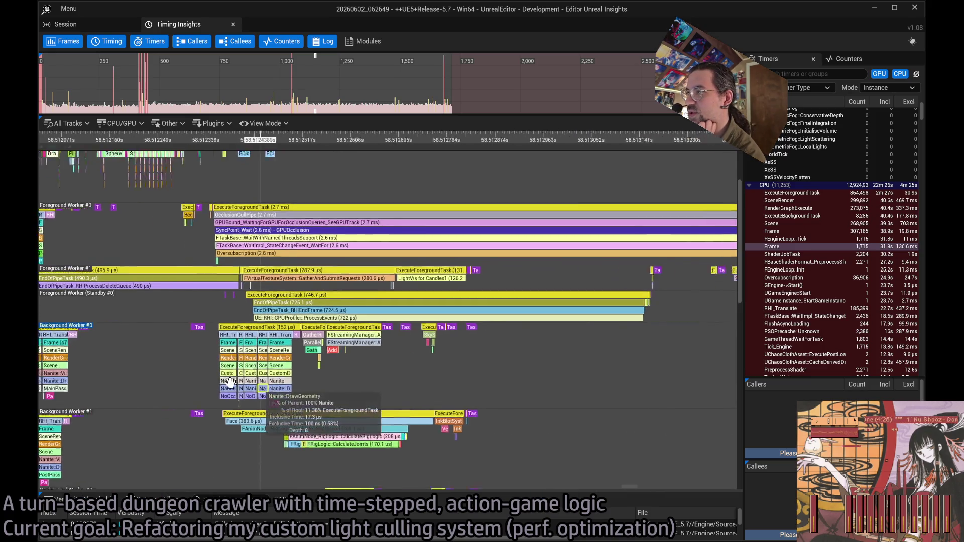
pyautogui.scroll(-2, 544, 352)
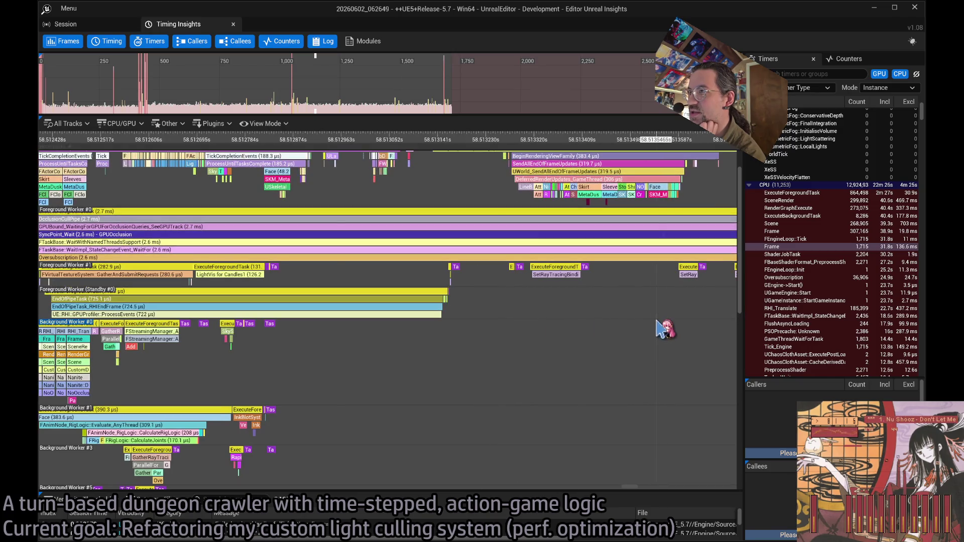
pyautogui.scroll(-2, 663, 327)
pyautogui.scroll(2, 602, 360)
pyautogui.moveTo(603, 359)
pyautogui.mouseDown()
pyautogui.moveTo(545, 319)
pyautogui.moveTo(520, 346)
pyautogui.moveTo(415, 299)
pyautogui.moveTo(428, 280)
pyautogui.moveTo(454, 284)
pyautogui.moveTo(440, 306)
pyautogui.moveTo(472, 288)
pyautogui.mouseUp()
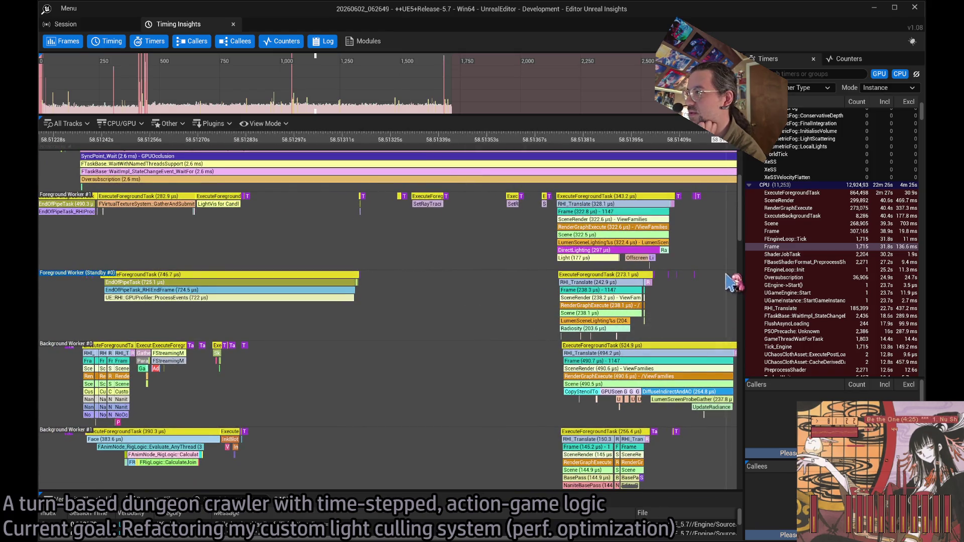
pyautogui.moveTo(741, 232)
pyautogui.mouseDown()
pyautogui.moveTo(756, 279)
pyautogui.moveTo(751, 271)
pyautogui.mouseUp()
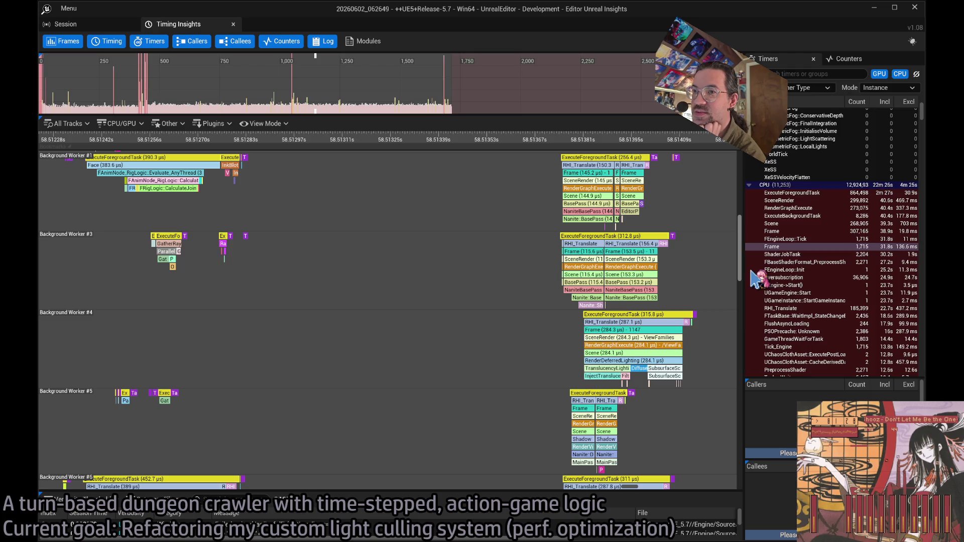
pyautogui.moveTo(169, 409)
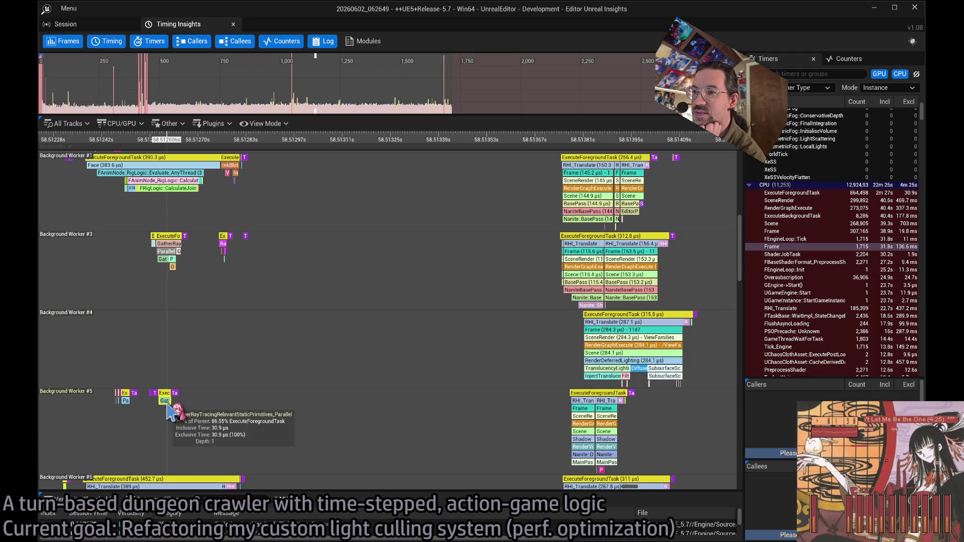
pyautogui.moveTo(126, 408)
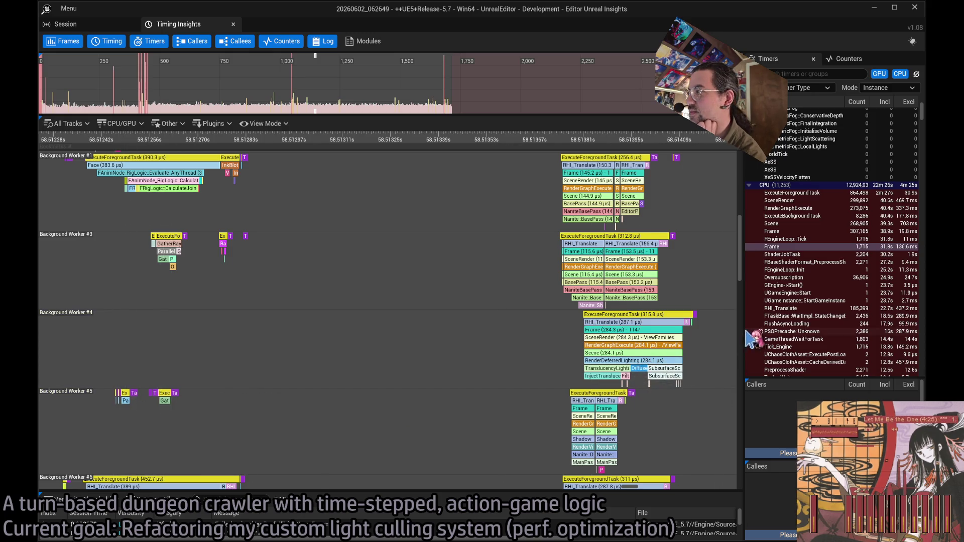
pyautogui.scroll(-2, 745, 281)
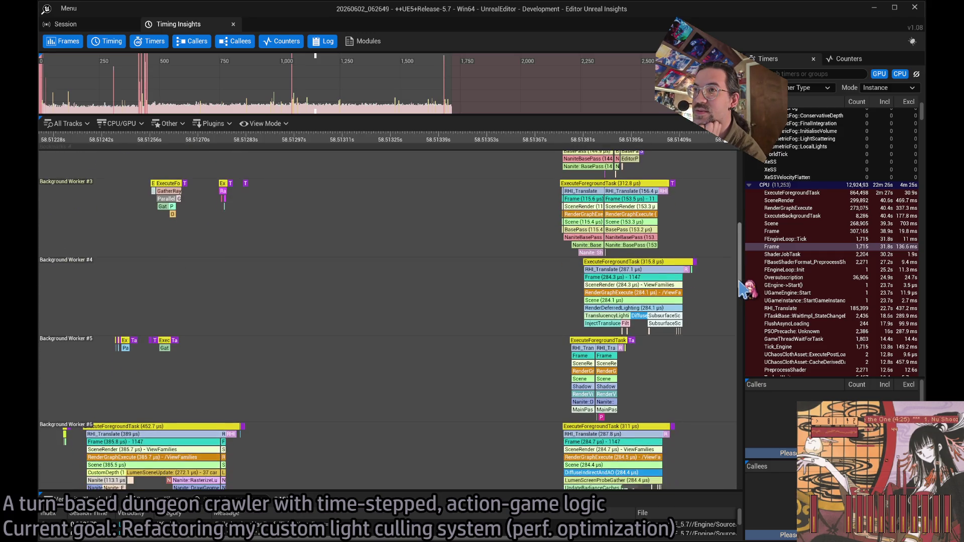
pyautogui.moveTo(224, 199)
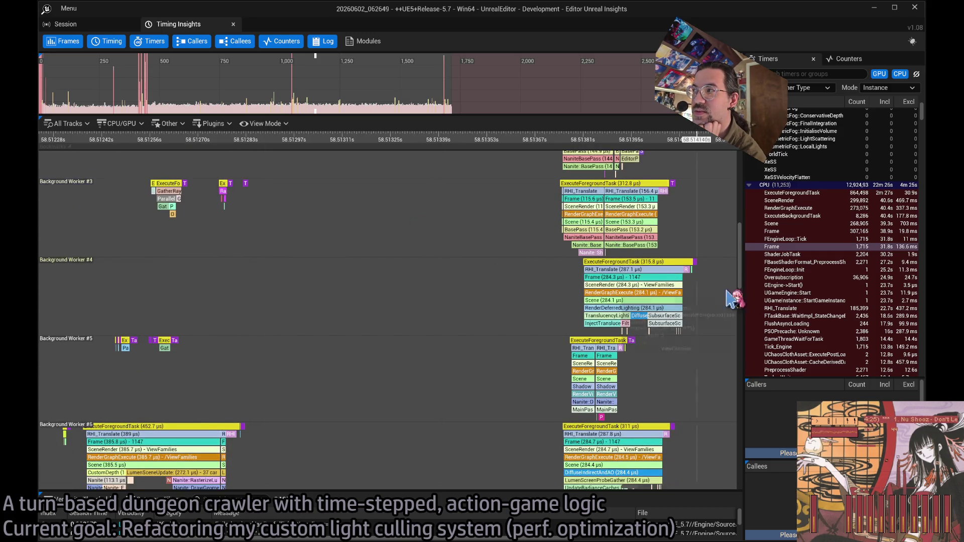
pyautogui.scroll(-8, 741, 296)
pyautogui.moveTo(740, 297)
pyautogui.mouseDown()
pyautogui.moveTo(756, 161)
pyautogui.moveTo(756, 302)
pyautogui.moveTo(735, 467)
pyautogui.mouseUp()
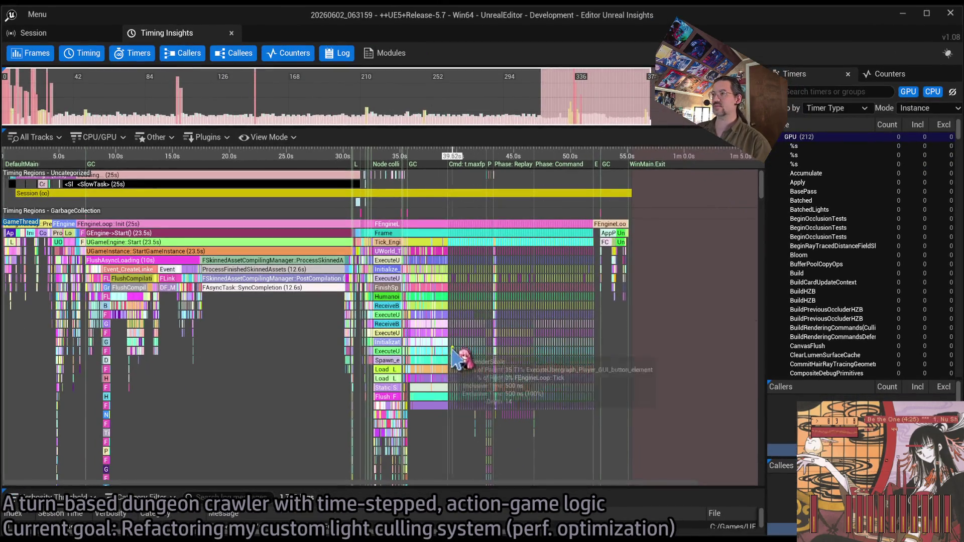
# Zoom into the 20260602_063159 trace's full frame timeline.
pyautogui.scroll(5, 626, 312)
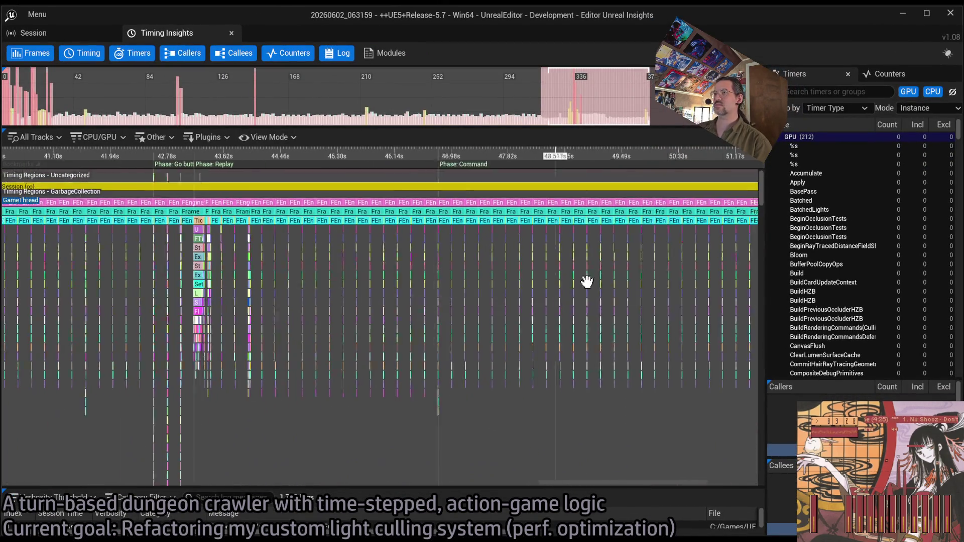
# Zoom the timeline in and bring individual frames 353–360 into view.
pyautogui.scroll(4, 525, 287)
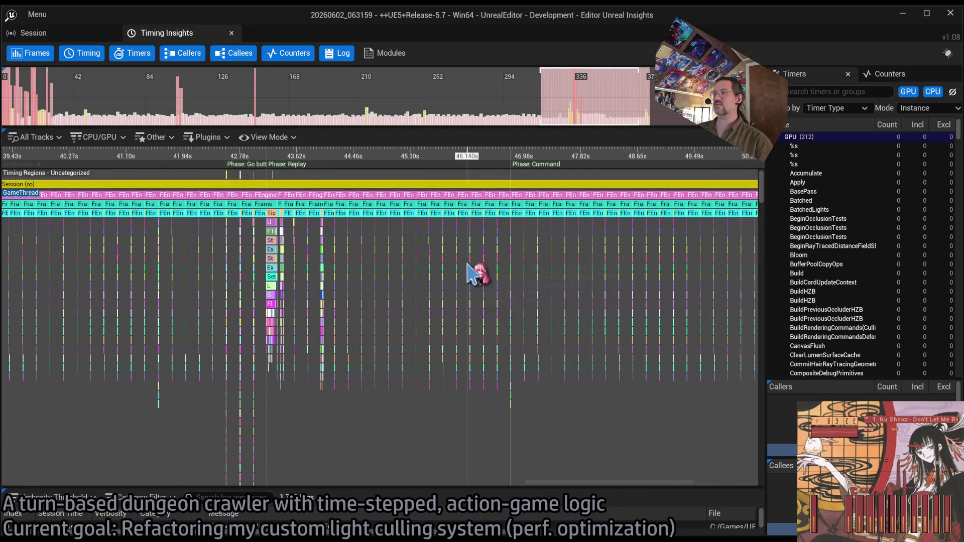
pyautogui.scroll(10, 549, 237)
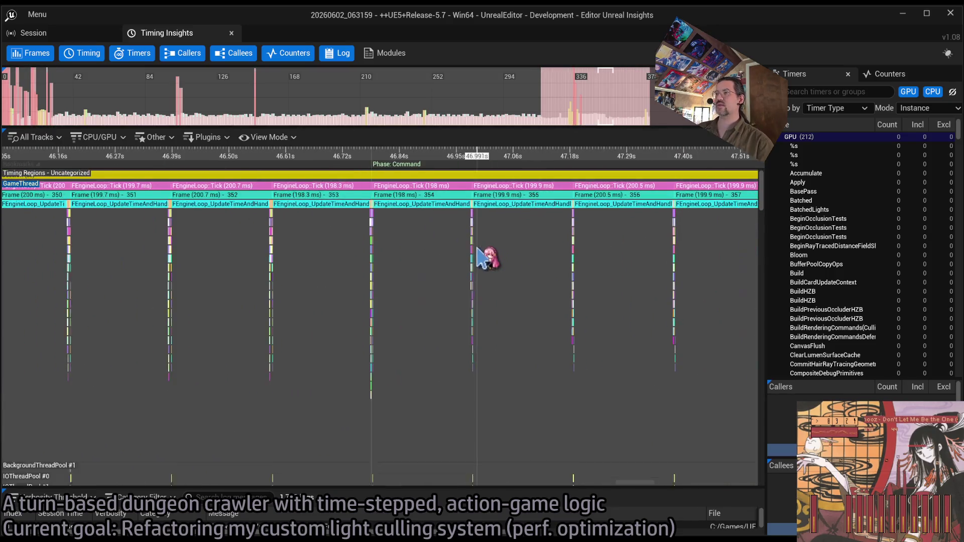
pyautogui.moveTo(562, 254); pyautogui.dragTo(261, 247)
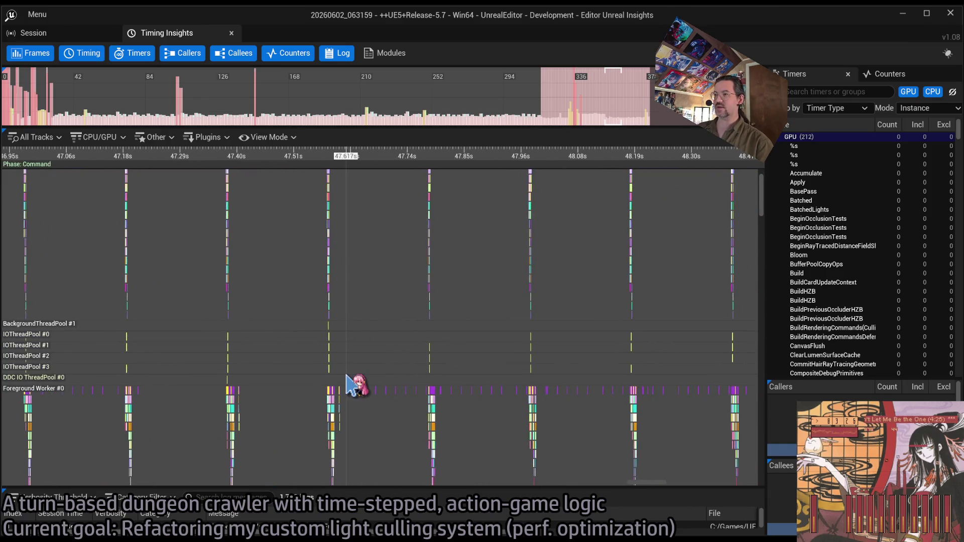
pyautogui.scroll(10, 351, 383)
pyautogui.scroll(5, 329, 359)
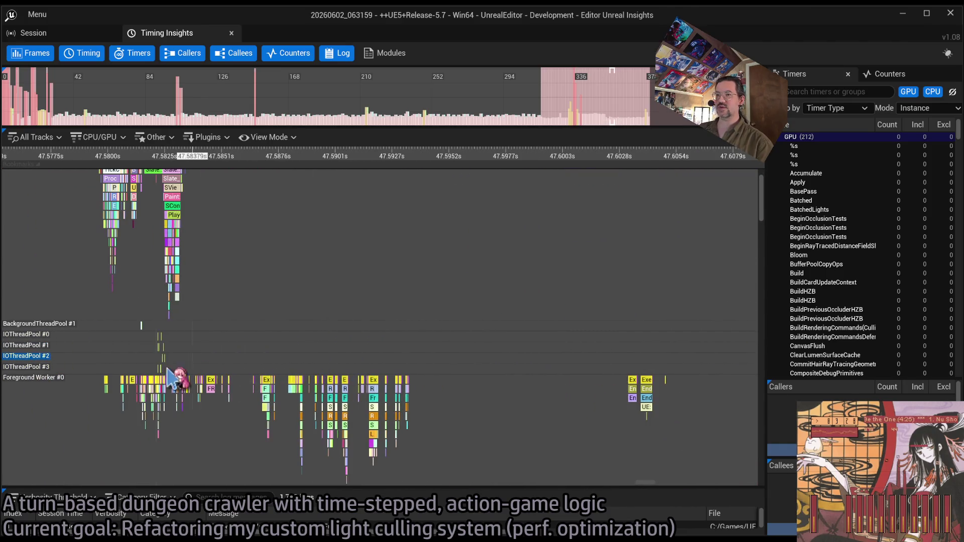
pyautogui.scroll(3, 160, 351)
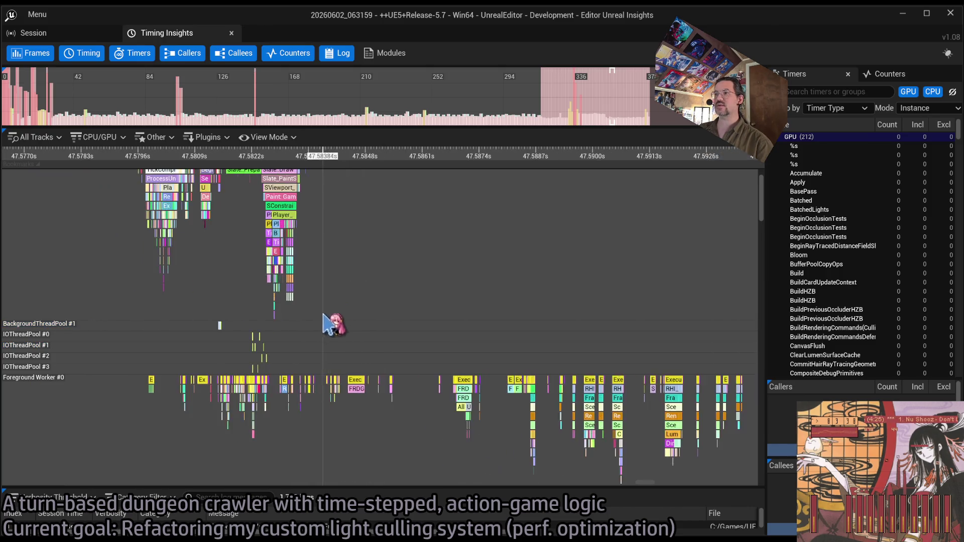
pyautogui.scroll(1, 445, 335)
# Pan down to the lower worker tracks and zoom into the frame near 47.58 s.
pyautogui.moveTo(445, 336); pyautogui.dragTo(329, 259)
pyautogui.scroll(-2, 328, 261)
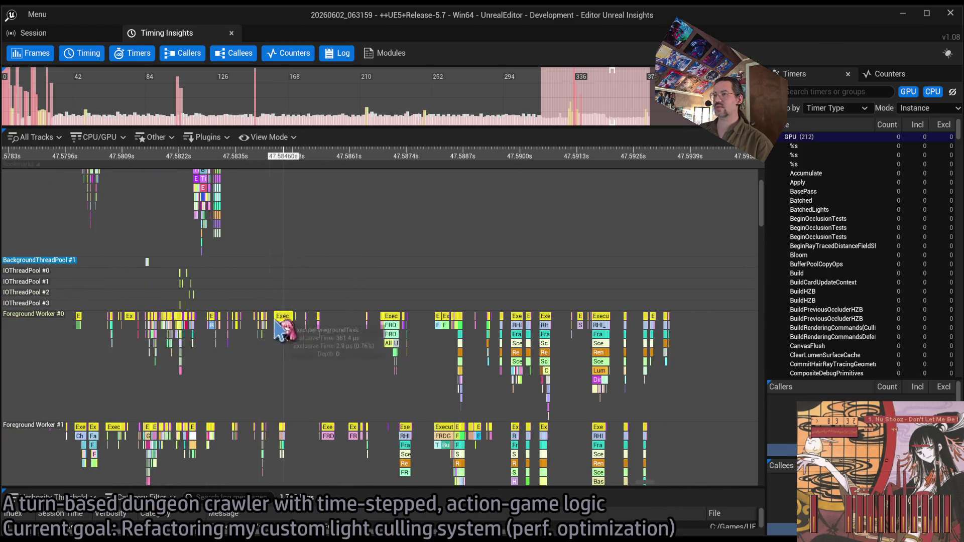
pyautogui.scroll(2, 426, 350)
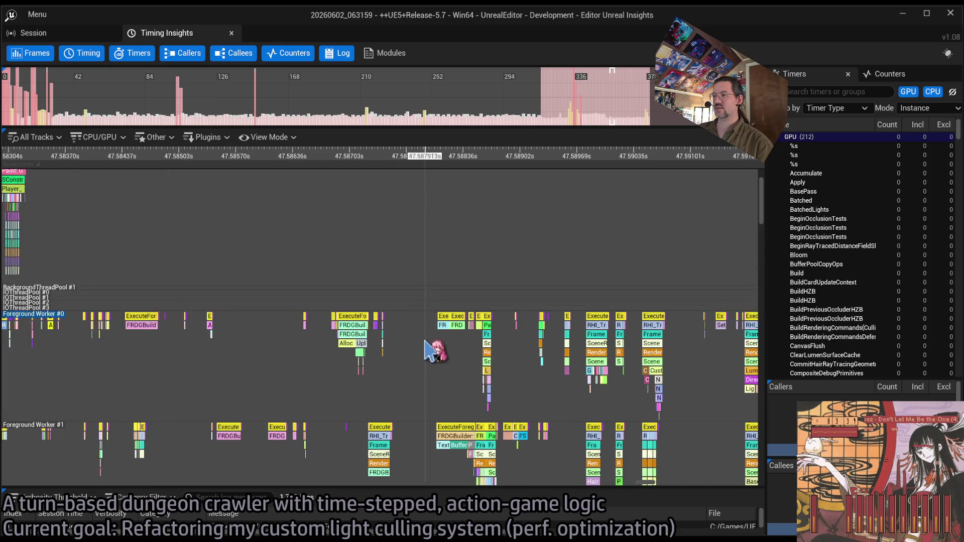
pyautogui.scroll(3, 342, 366)
pyautogui.scroll(-3, 359, 292)
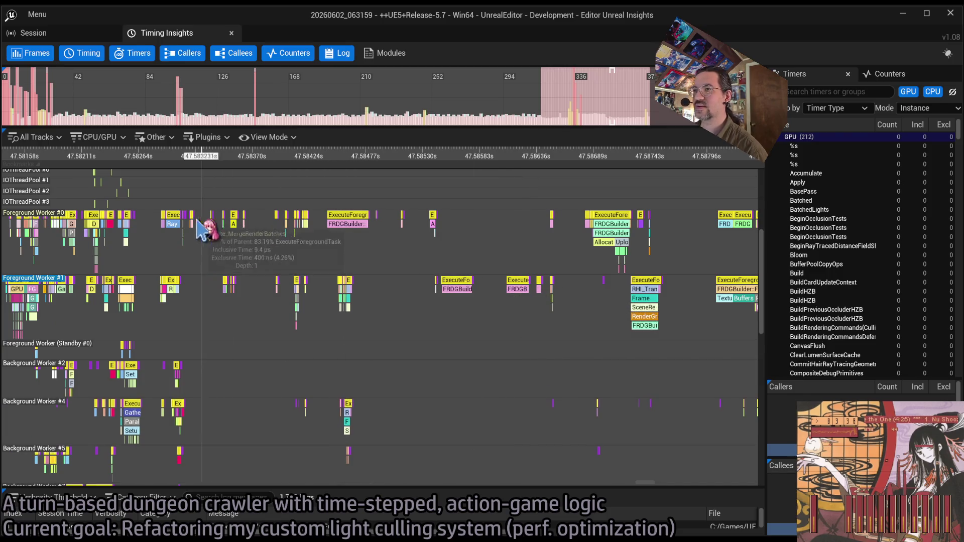
pyautogui.scroll(2, 560, 306)
# Pan back to earlier events, showing GameThread, Timing Regions and Foreground Worker #1 rows.
pyautogui.moveTo(339, 251); pyautogui.dragTo(538, 274)
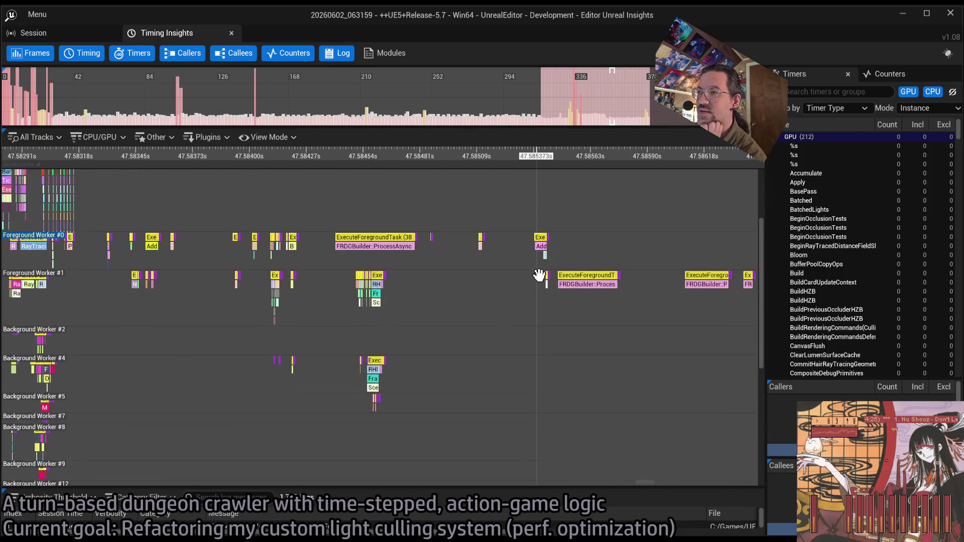
pyautogui.moveTo(441, 260); pyautogui.dragTo(684, 273)
pyautogui.moveTo(524, 232); pyautogui.dragTo(484, 334)
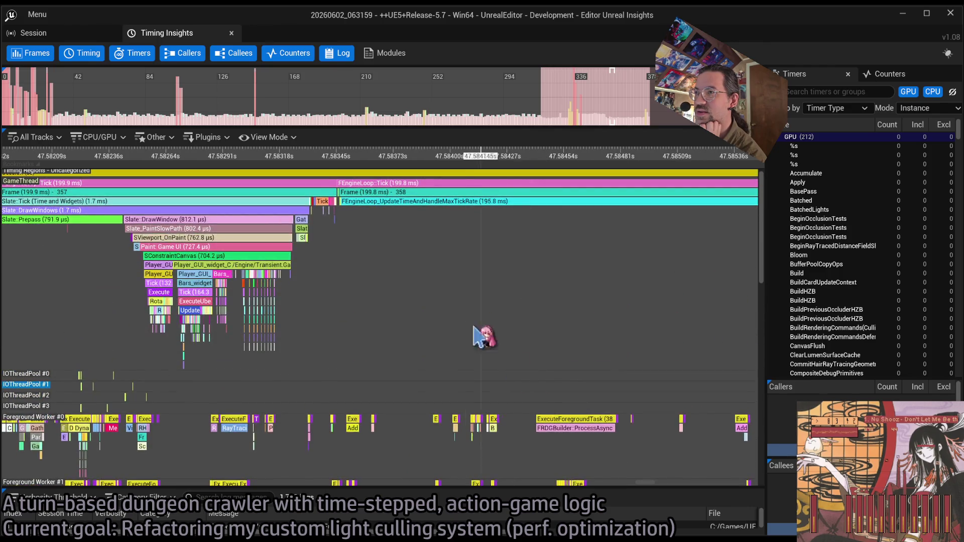
pyautogui.moveTo(181, 283)
pyautogui.mouseDown()
pyautogui.moveTo(442, 302)
pyautogui.moveTo(451, 291)
pyautogui.moveTo(648, 371)
pyautogui.mouseUp()
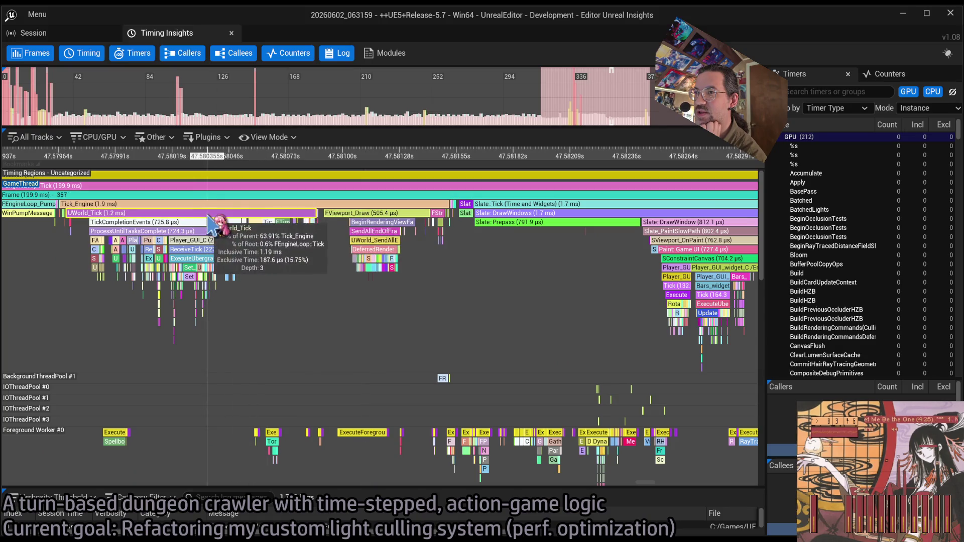
pyautogui.moveTo(398, 314)
pyautogui.mouseDown()
pyautogui.moveTo(272, 268)
pyautogui.moveTo(293, 194)
pyautogui.mouseUp()
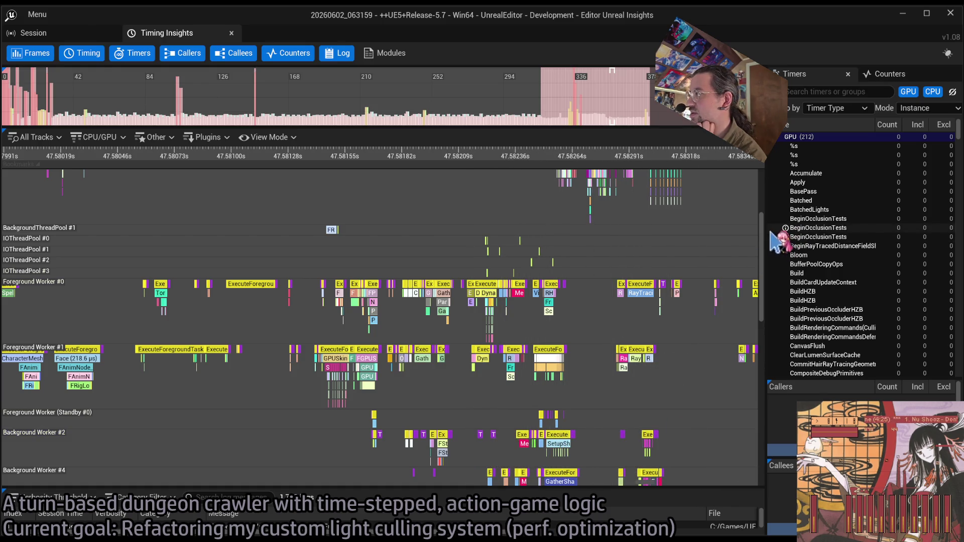
# Scroll the track list down to Background Workers #10–#27 and nudge the timeline slightly later.
pyautogui.moveTo(763, 230); pyautogui.dragTo(763, 311)
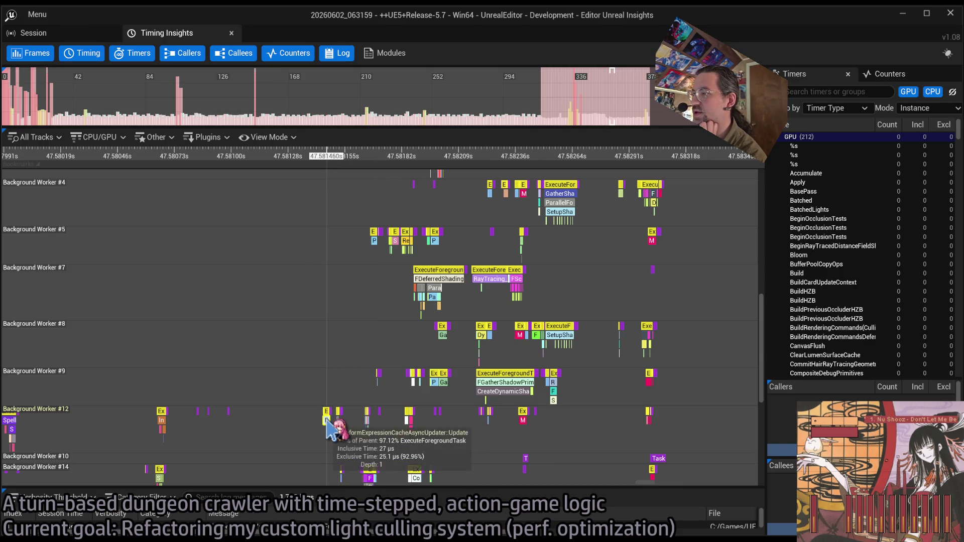
pyautogui.moveTo(760, 302); pyautogui.dragTo(760, 358)
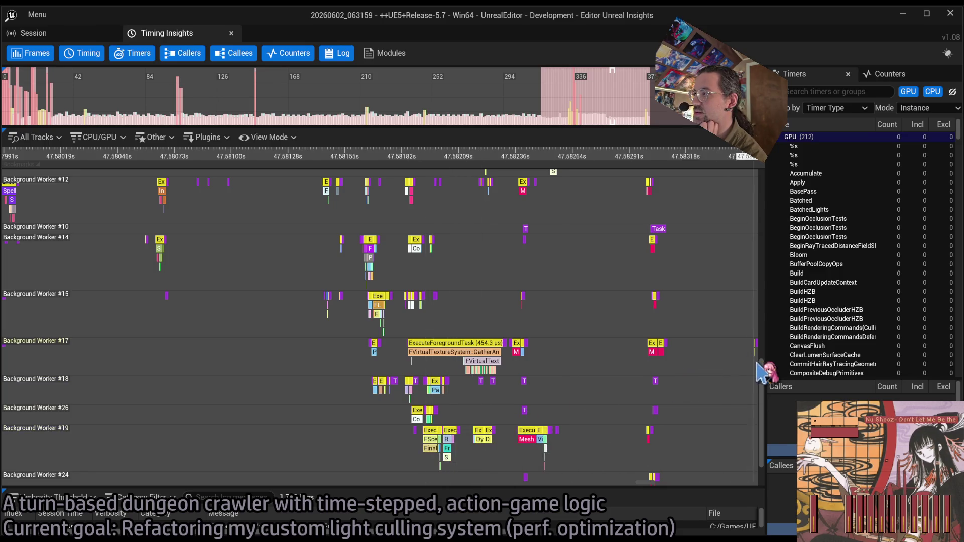
pyautogui.scroll(-2, 754, 380)
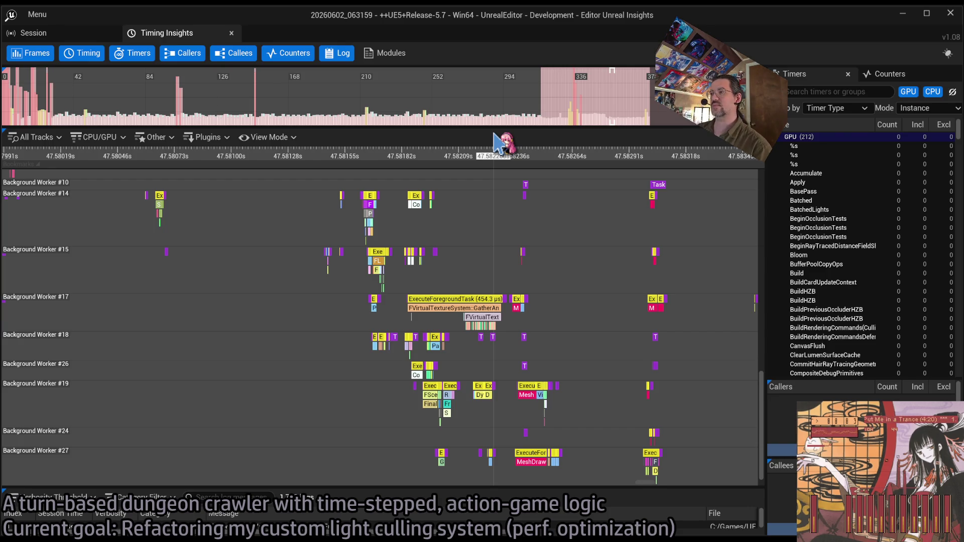
pyautogui.moveTo(513, 277); pyautogui.dragTo(427, 296)
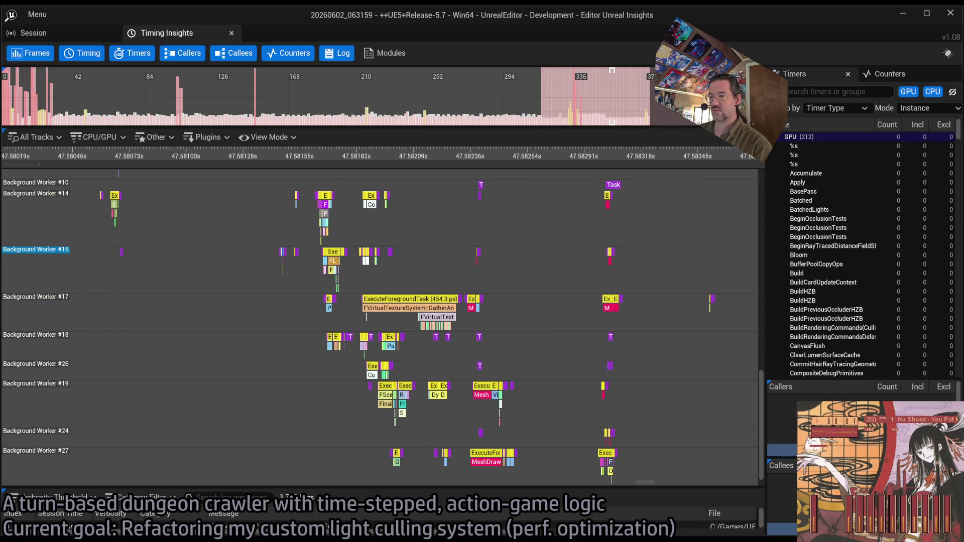
# In Rider, unfold VisibilityAsync's AsyncTask block in LightVisibilityController.cpp to show the LightVis scope.
pyautogui.hotkey('alt', 'Tab')
pyautogui.hotkey('alt', 'Tab')
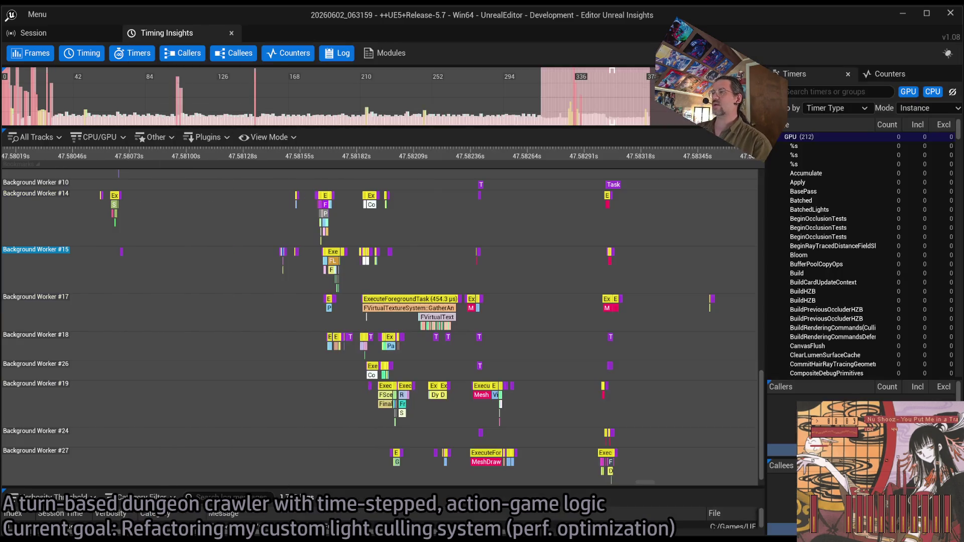
pyautogui.hotkey('alt', 'Tab')
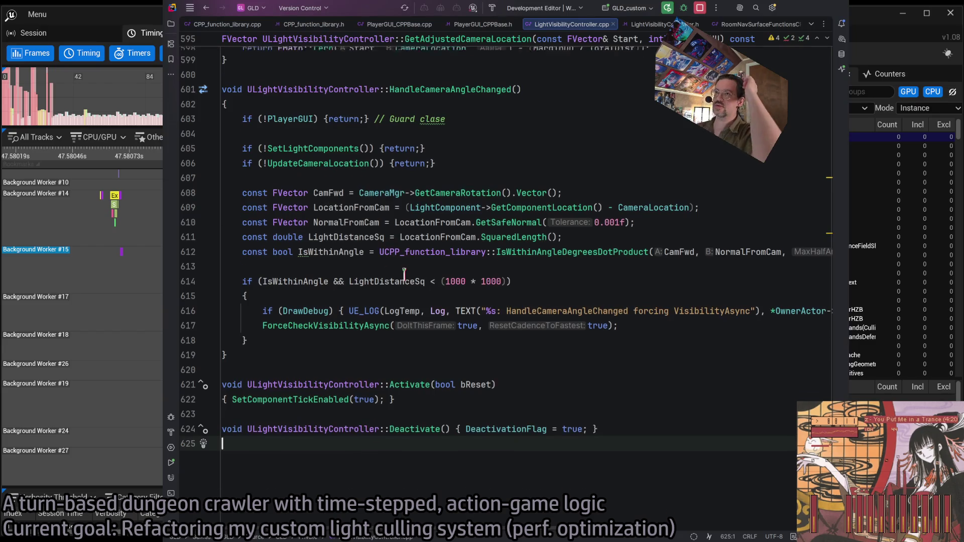
pyautogui.scroll(5, 353, 448)
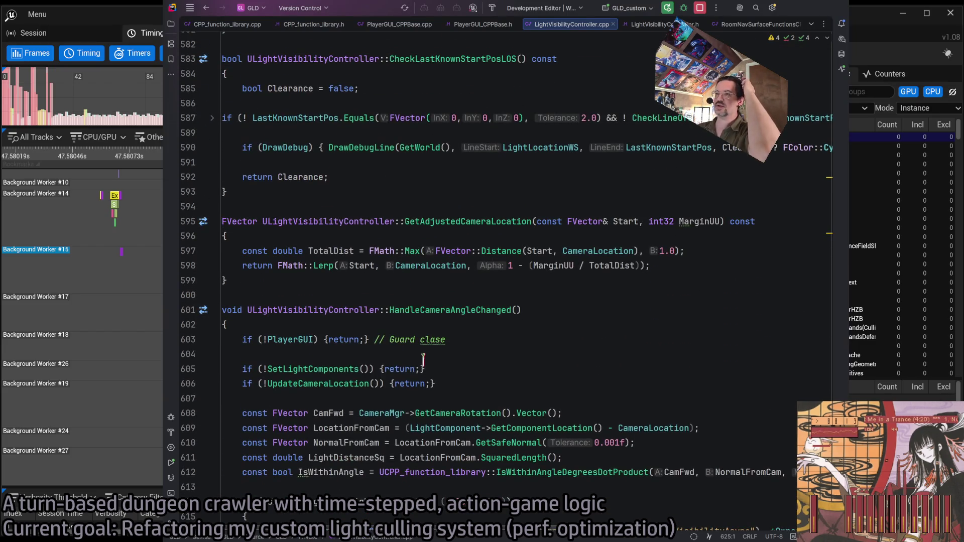
pyautogui.scroll(20, 423, 358)
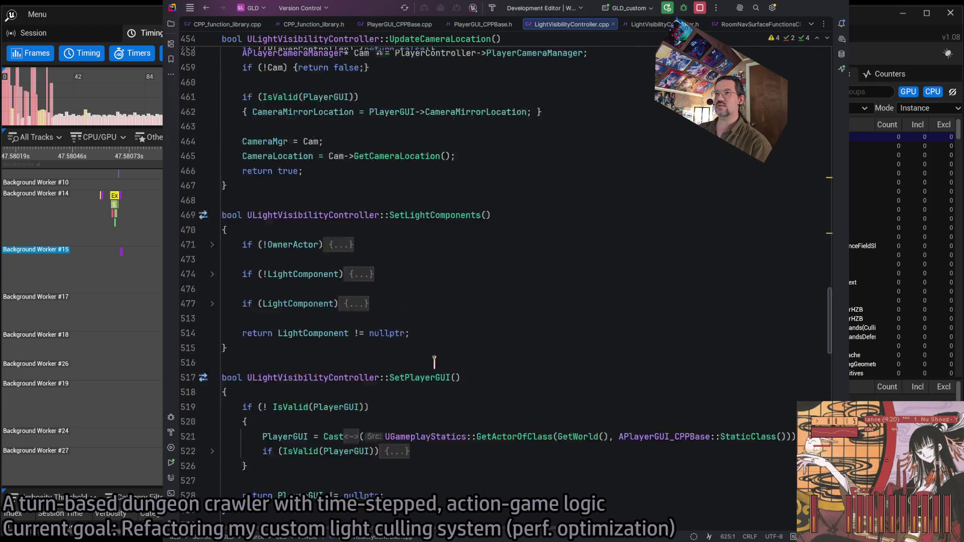
pyautogui.scroll(20, 435, 359)
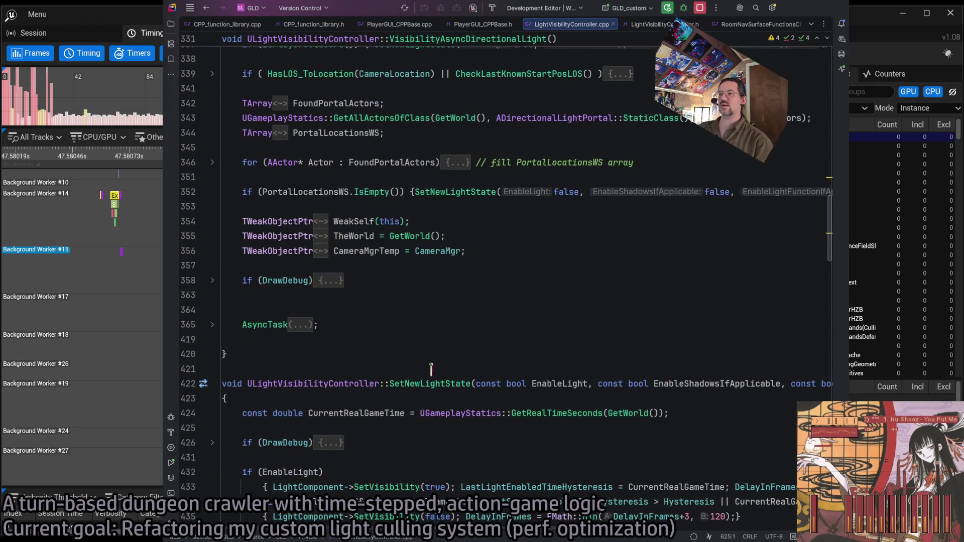
pyautogui.scroll(-5, 431, 369)
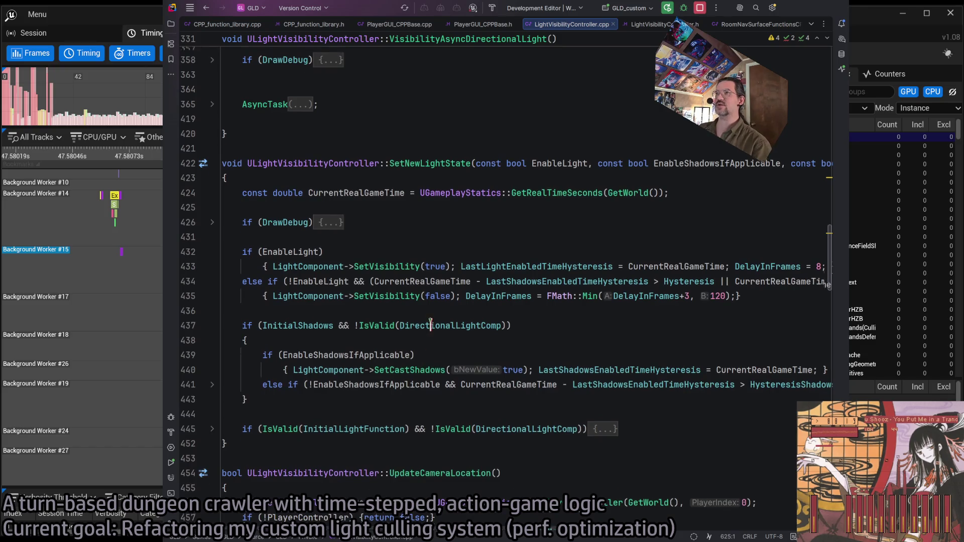
pyautogui.scroll(4, 429, 325)
pyautogui.scroll(20, 427, 329)
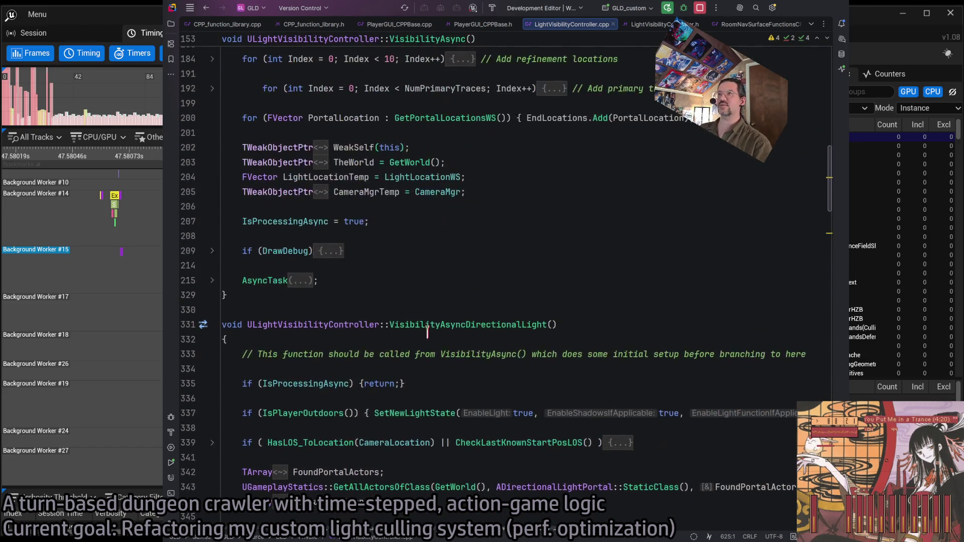
pyautogui.scroll(-5, 428, 334)
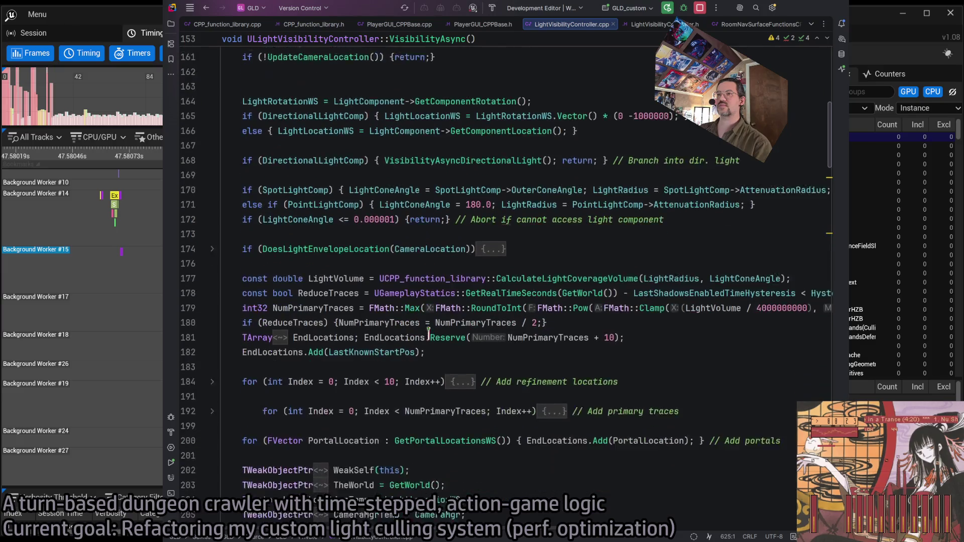
pyautogui.scroll(-2, 257, 307)
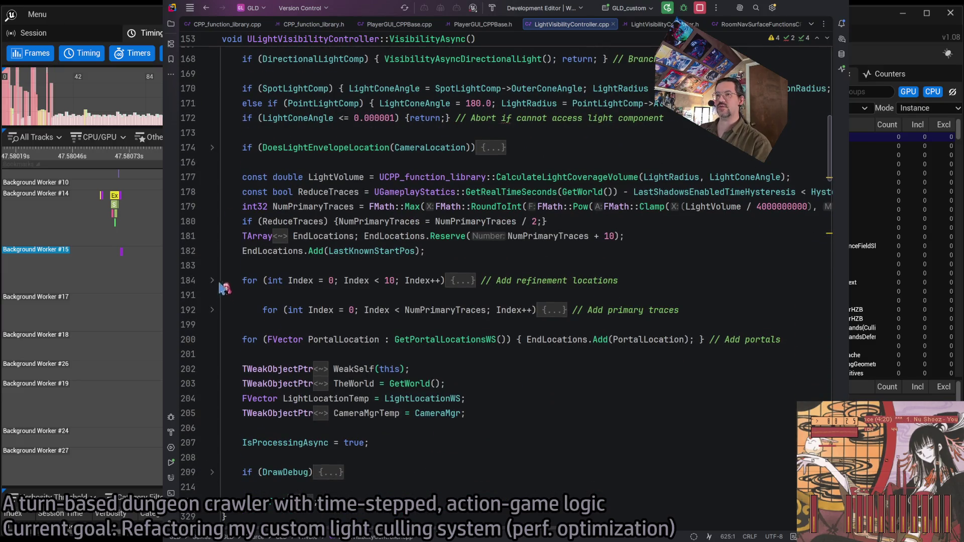
pyautogui.scroll(-3, 234, 383)
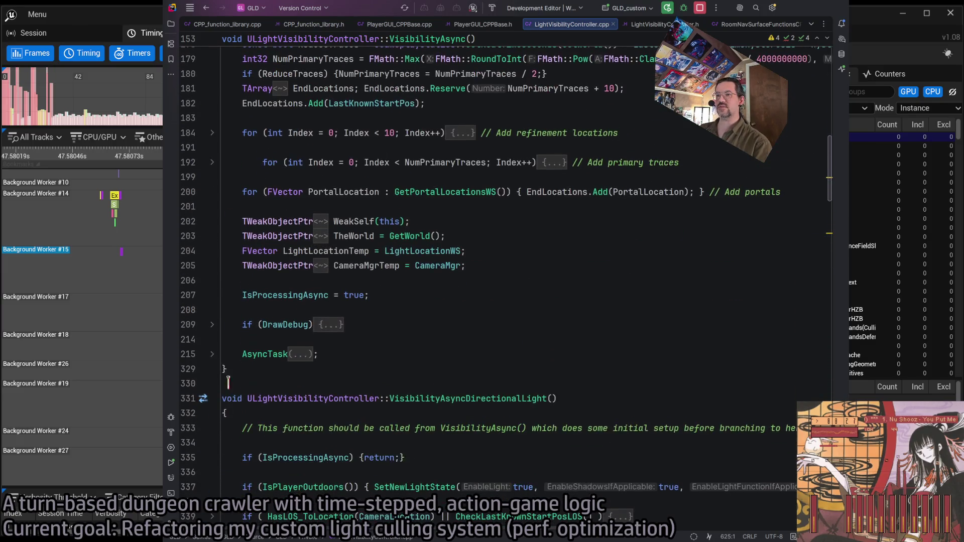
pyautogui.click(212, 354)
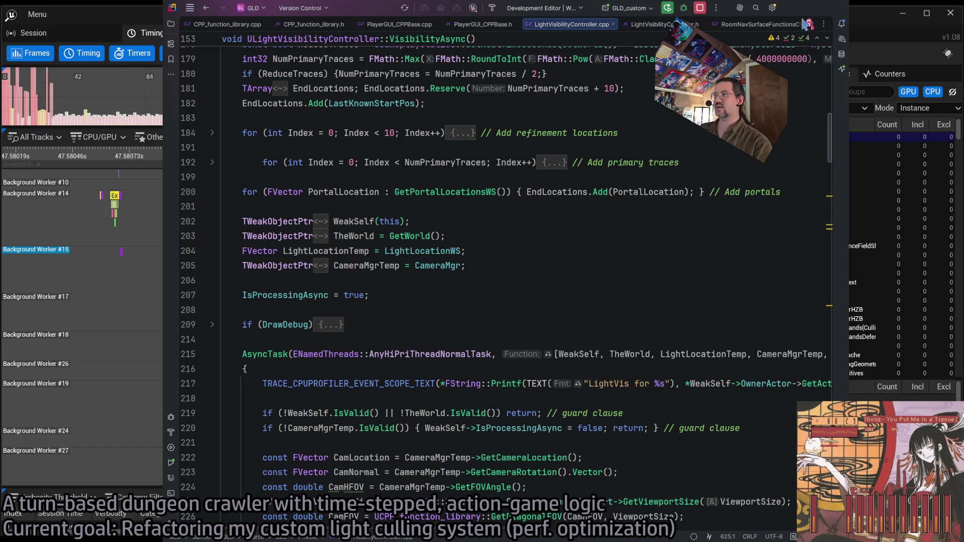
pyautogui.hotkey('alt', 'Tab')
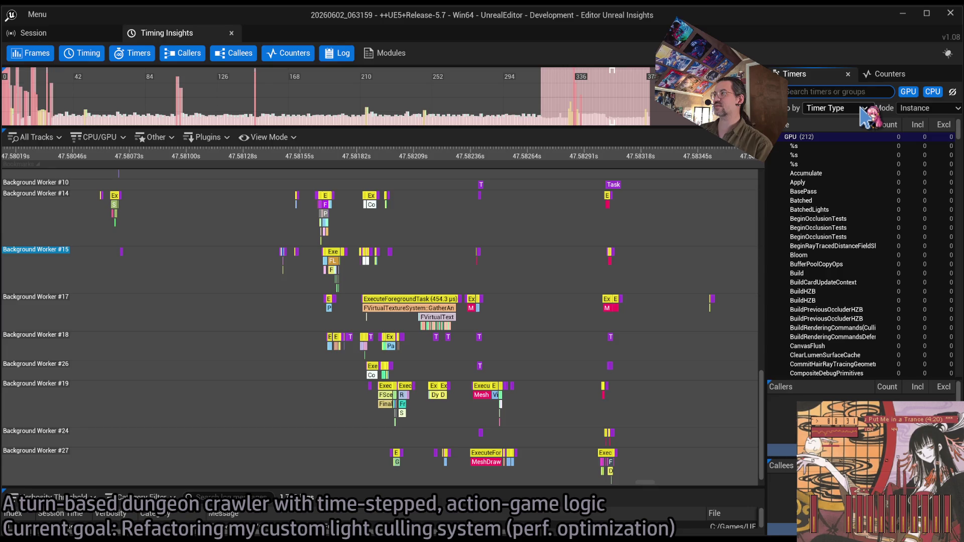
# Filter the timers to 'lightvis' and graph the Room_SpotLight6 timer.
pyautogui.hotkey('ctrl', 'BackSpace')
pyautogui.write('is')
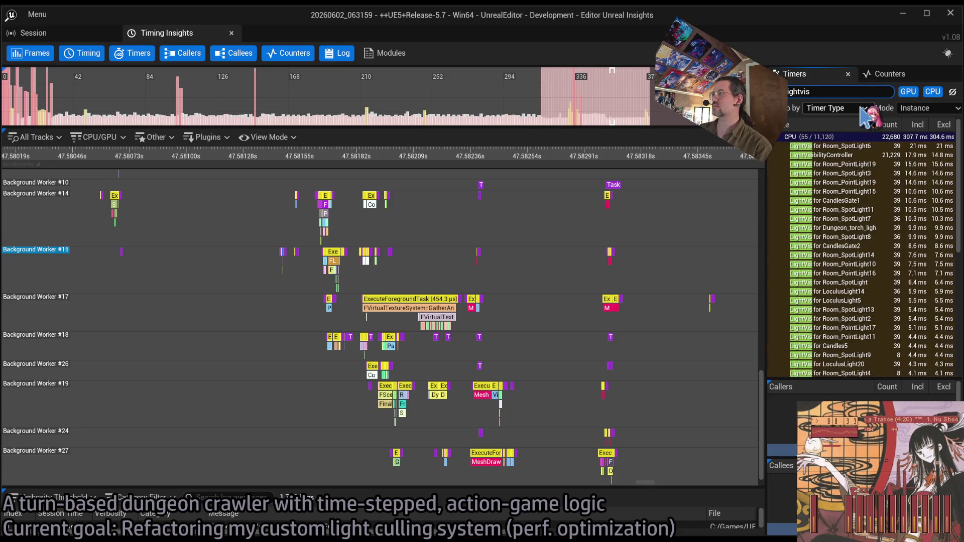
pyautogui.doubleClick(853, 147)
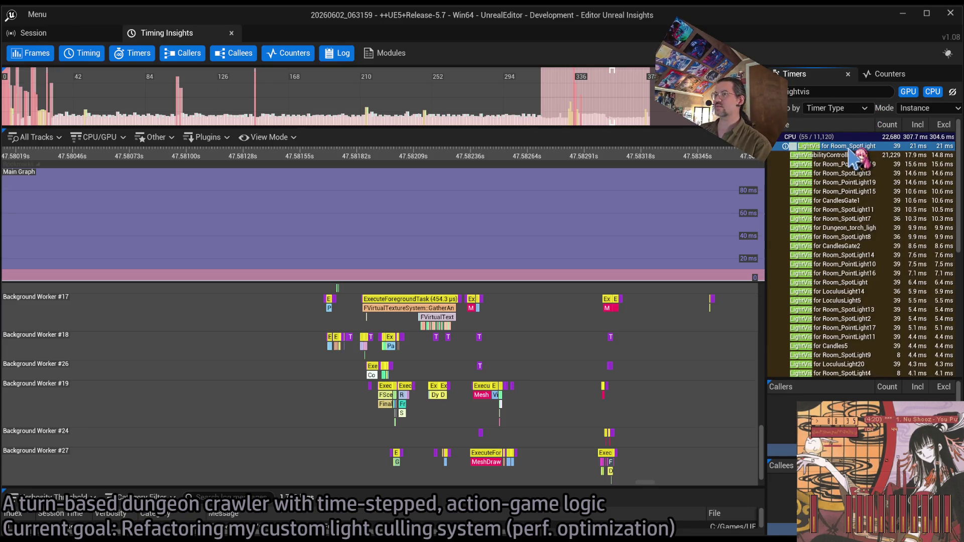
# Pick the Room_PointLight9 and LightVisibilityController timers and zoom the graph out.
pyautogui.click(855, 183)
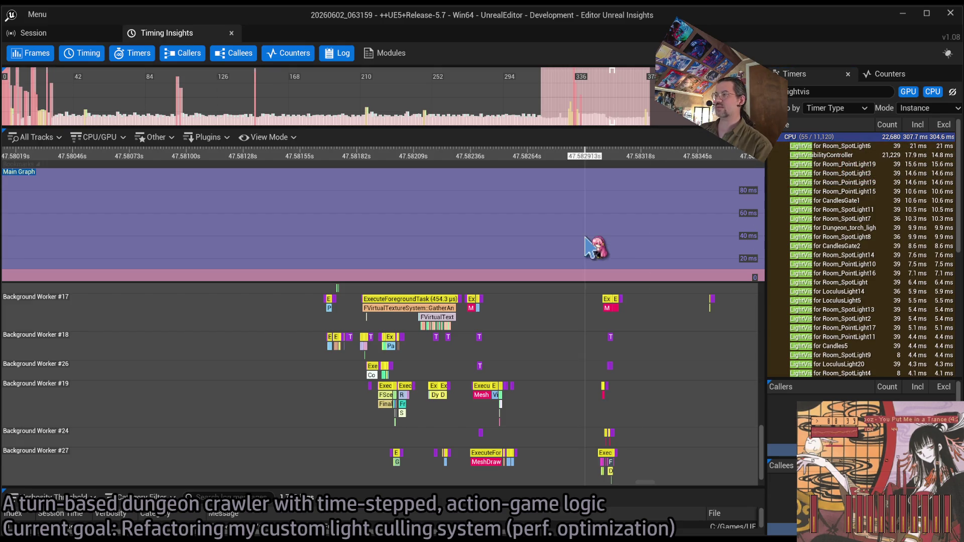
pyautogui.scroll(4, 504, 260)
pyautogui.scroll(-3, 485, 346)
pyautogui.scroll(-10, 485, 344)
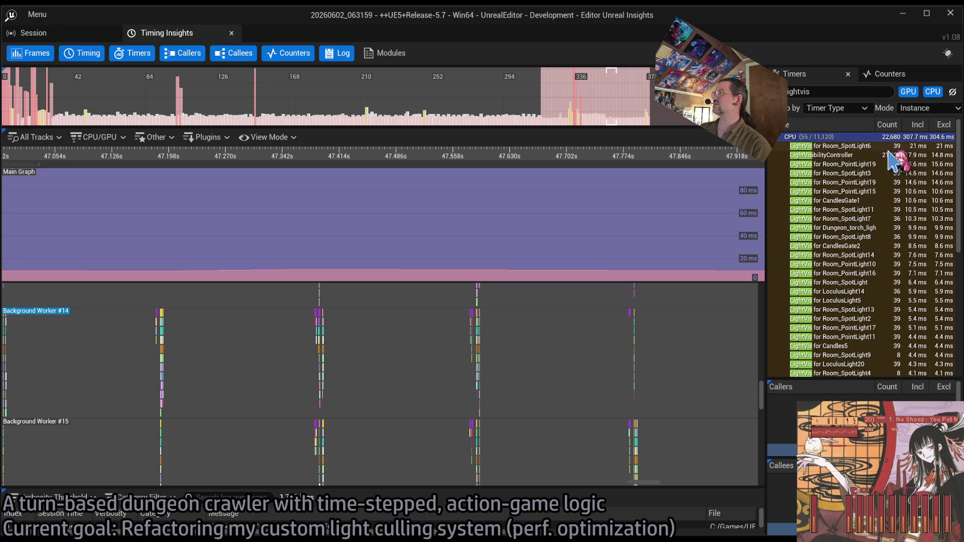
pyautogui.click(844, 156)
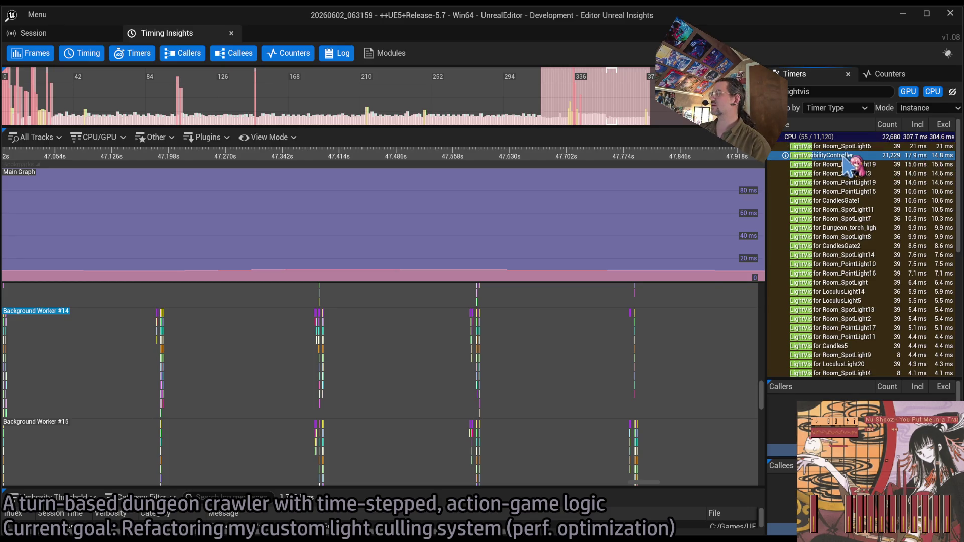